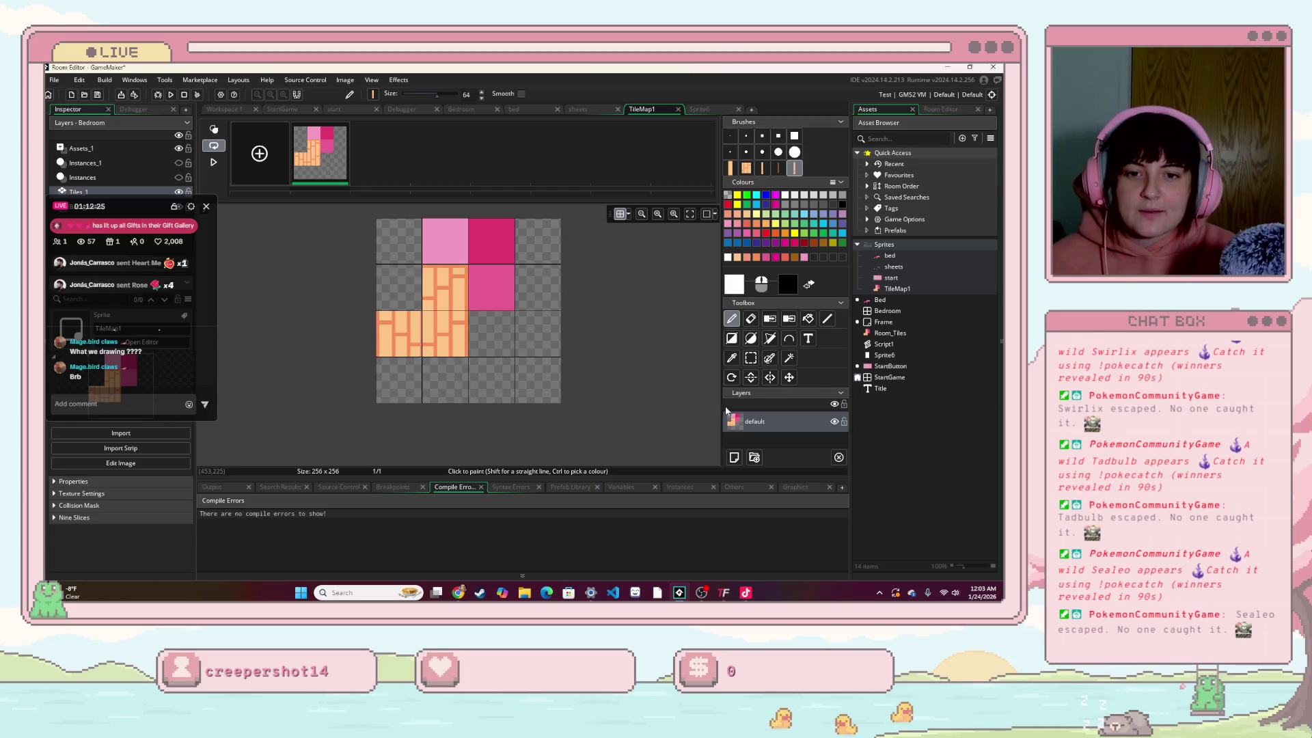
# Step: Undo the recent brick tile edits, restore the middle-left brick cell, and choose rectangular selection
pyautogui.scroll(-3, 383, 322)
pyautogui.scroll(3, 387, 317)
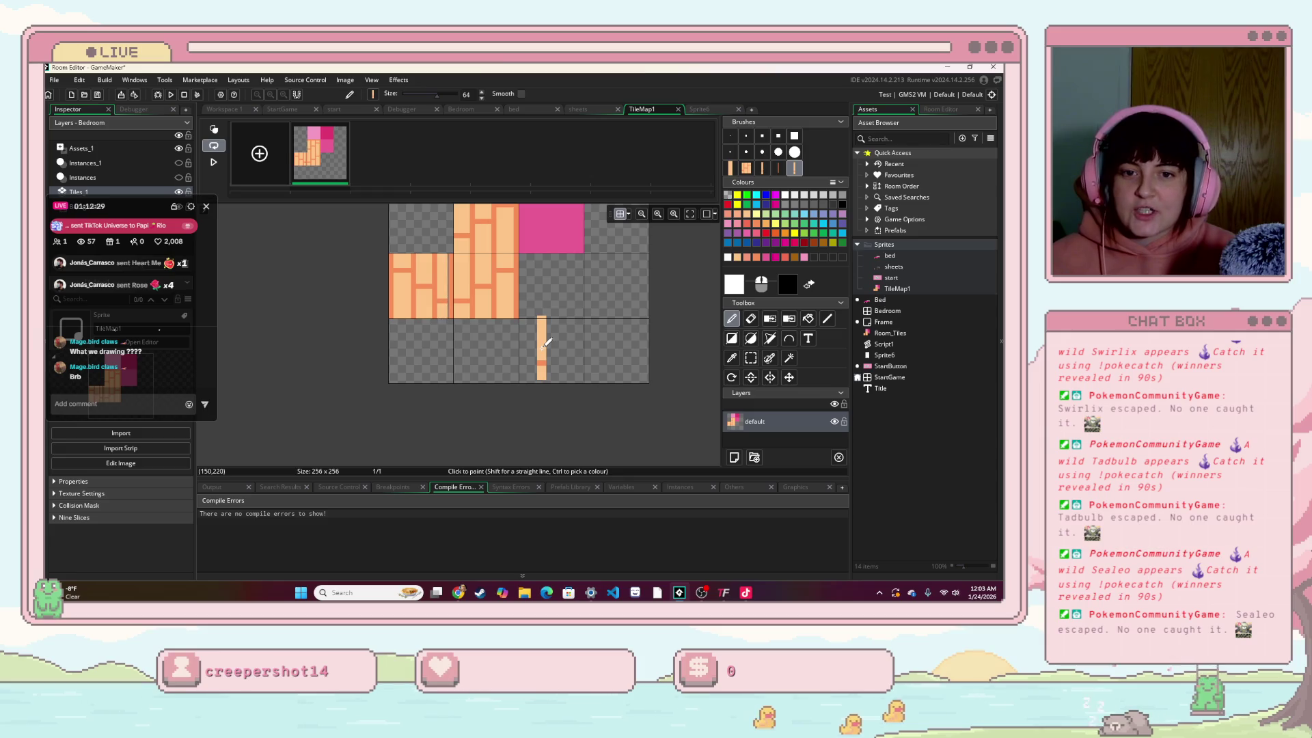
pyautogui.click(400, 301)
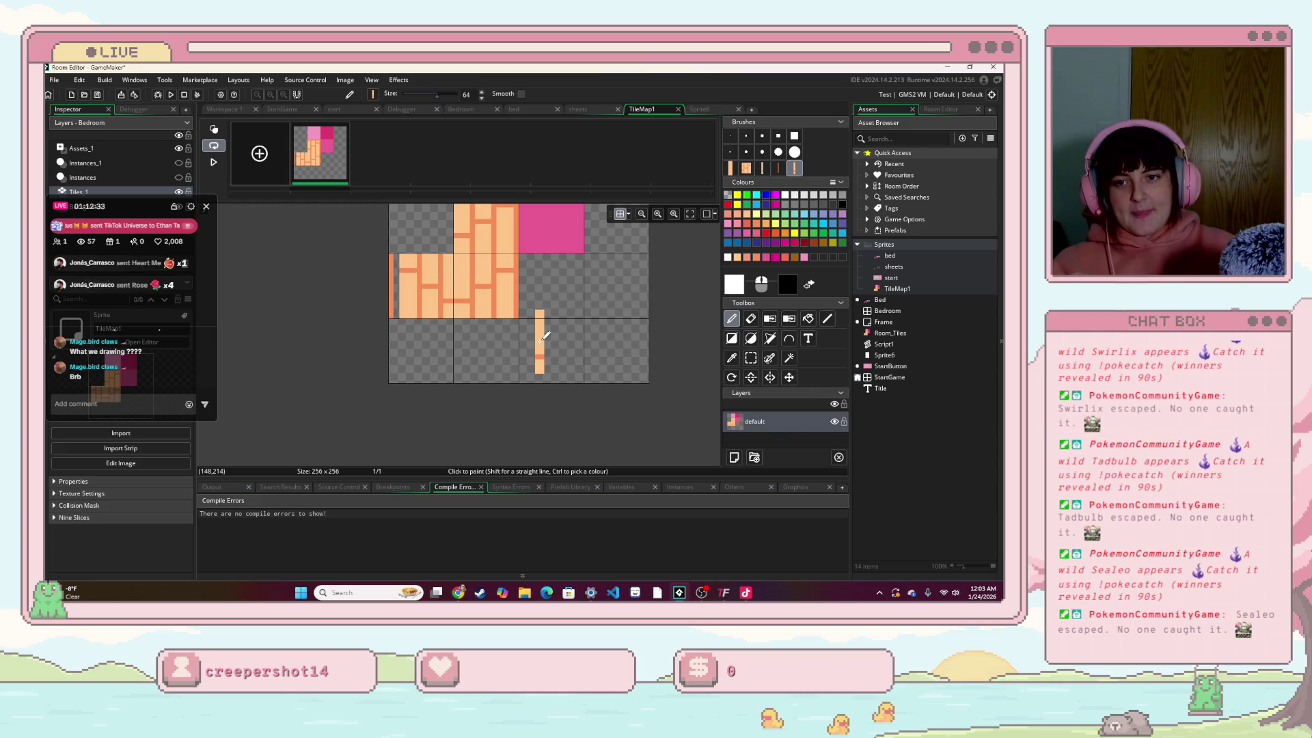
pyautogui.hotkey('ctrl', 'z')
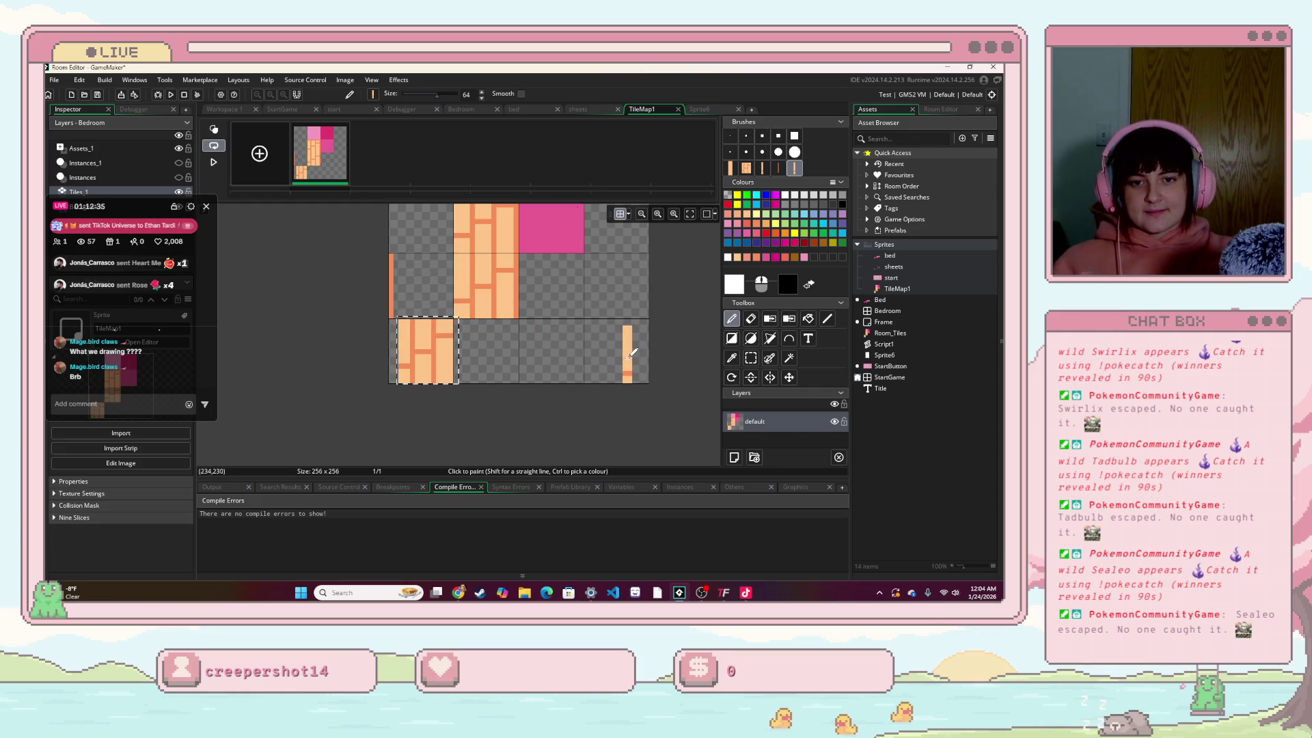
pyautogui.hotkey('ctrl', 'z')
pyautogui.hotkey('ctrl', 'y')
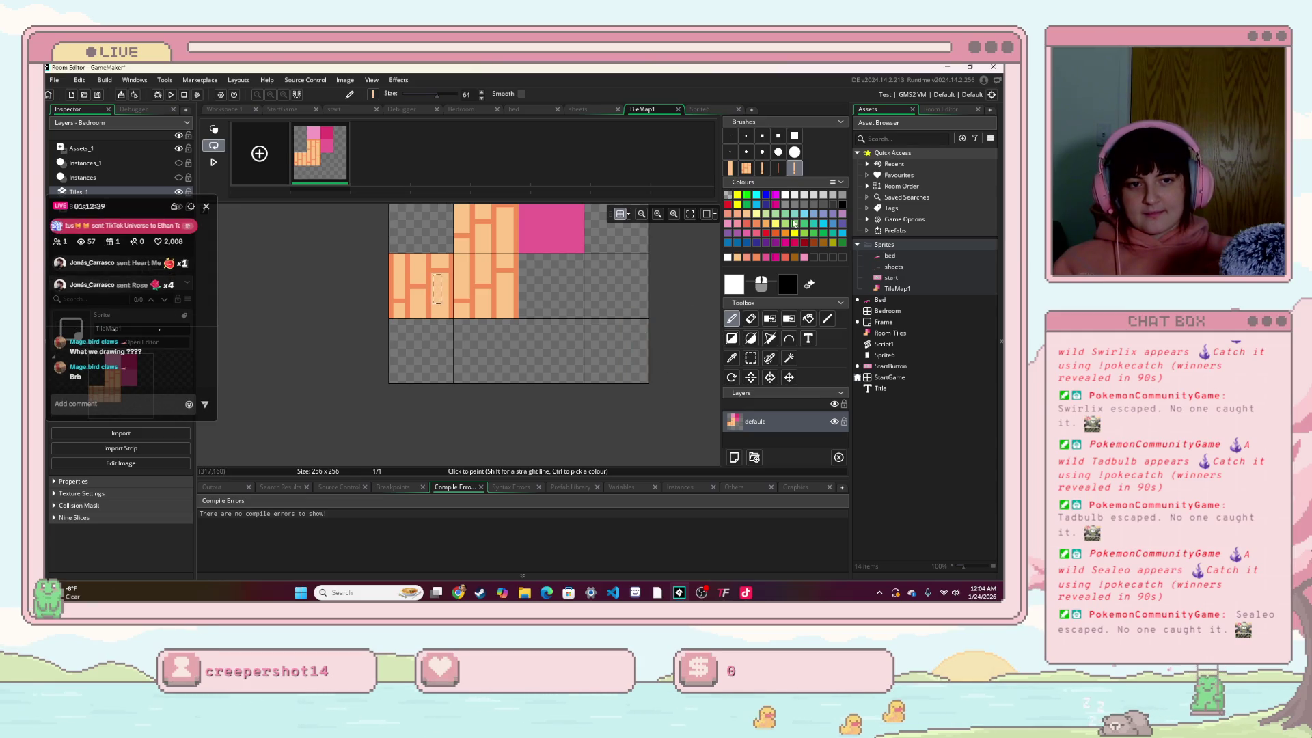
pyautogui.click(751, 358)
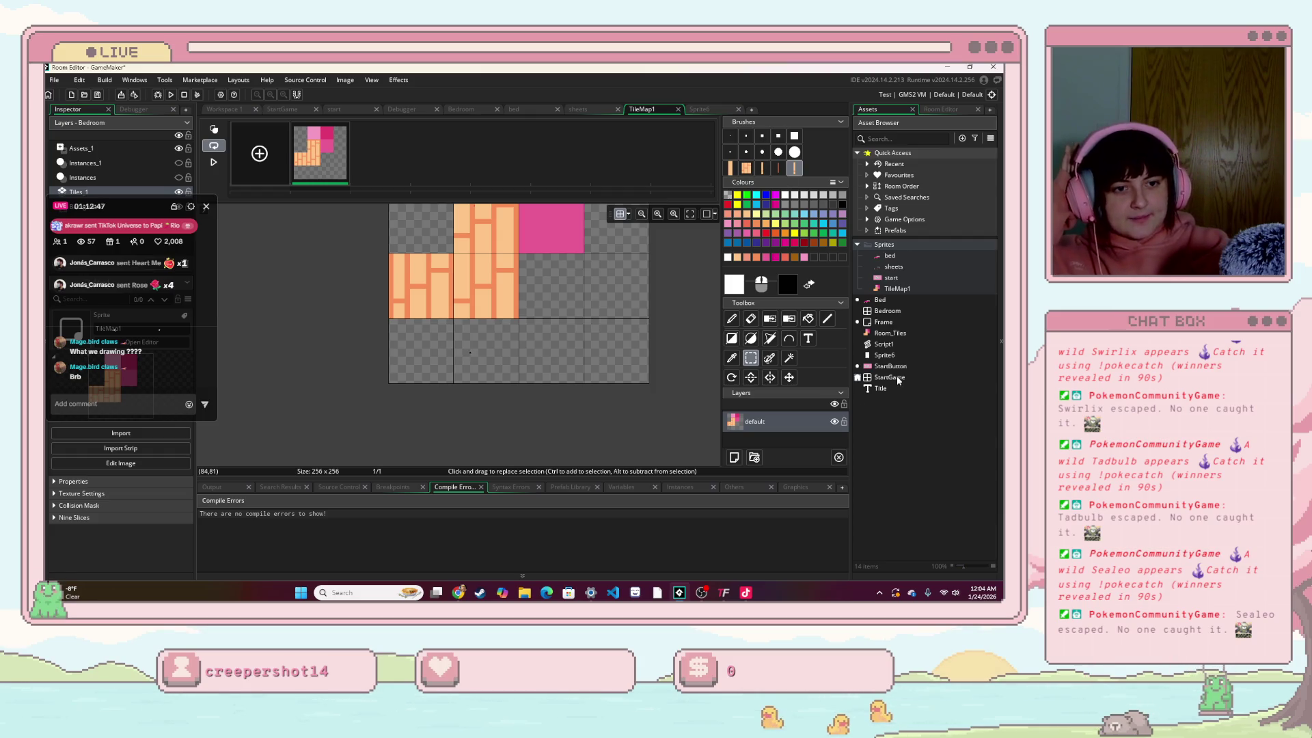
# Step: Open the Bedroom room and pan over its pink walls and brick floor, then show the Asset Browser
pyautogui.doubleClick(887, 311)
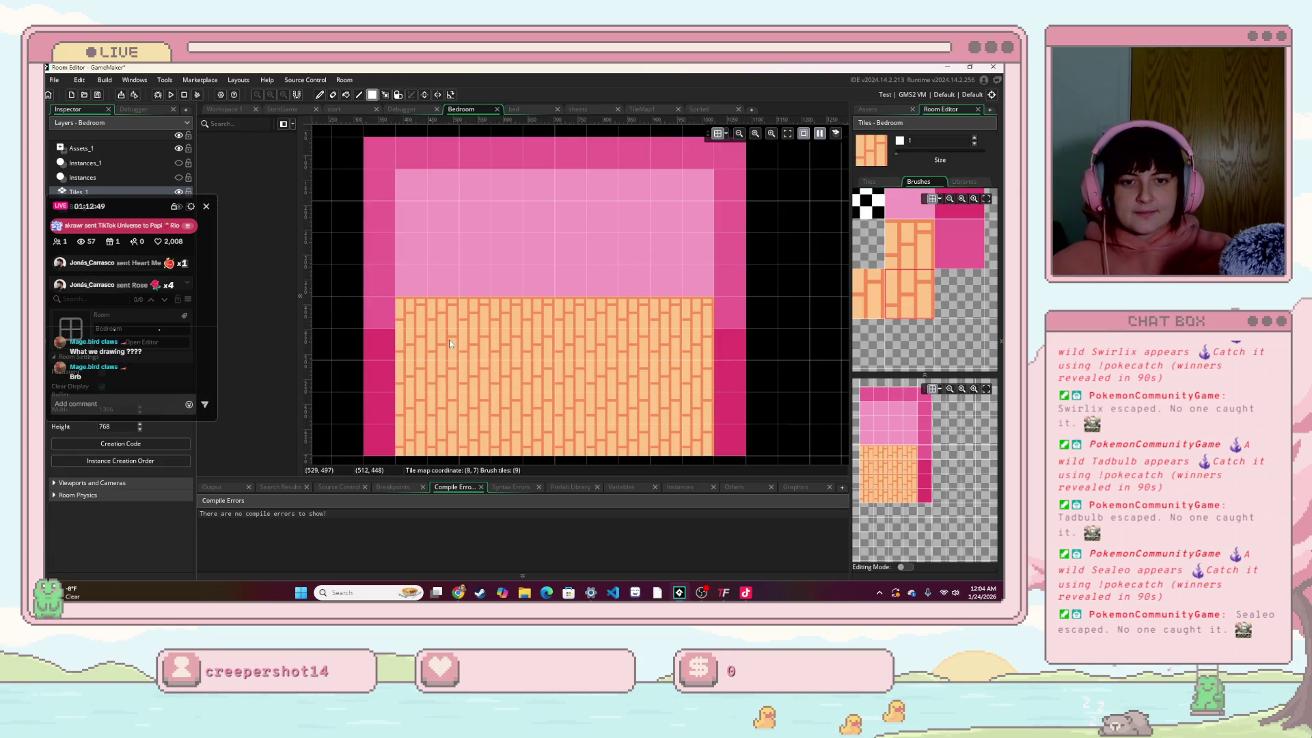
pyautogui.scroll(-2, 511, 361)
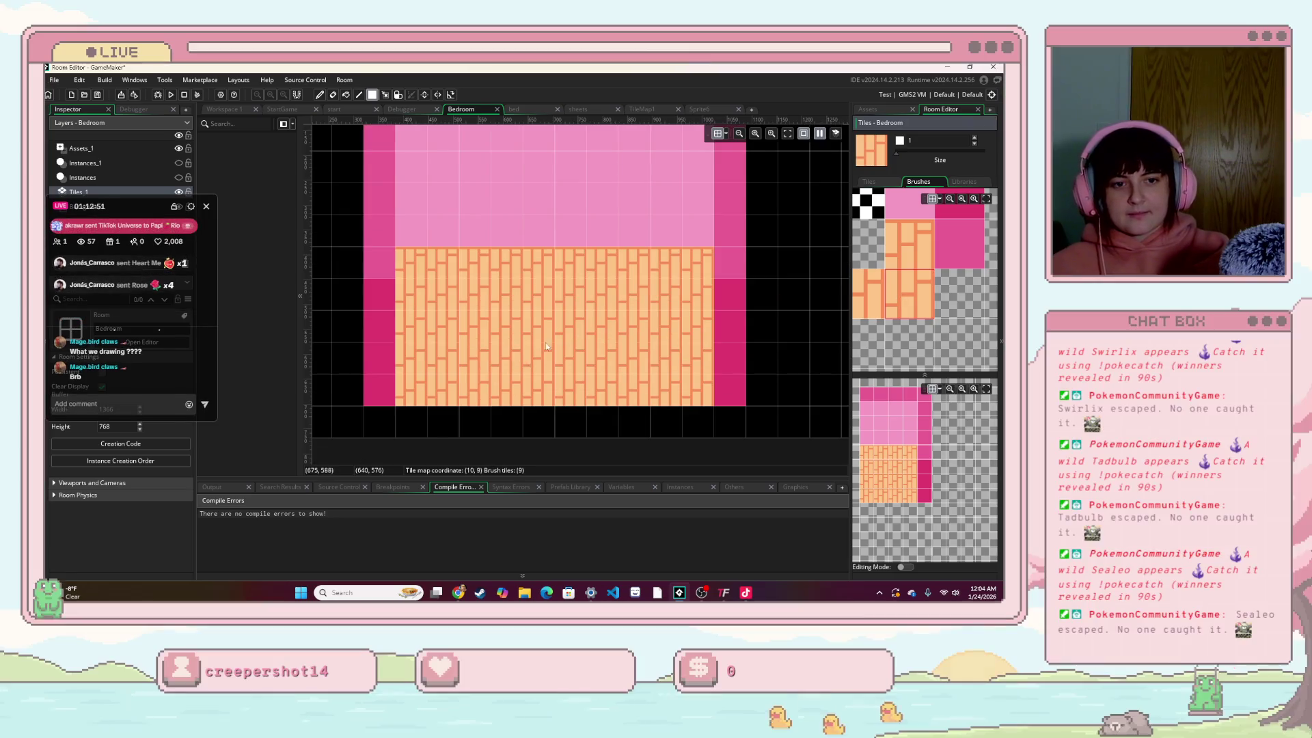
pyautogui.scroll(-1, 546, 345)
pyautogui.scroll(2, 465, 340)
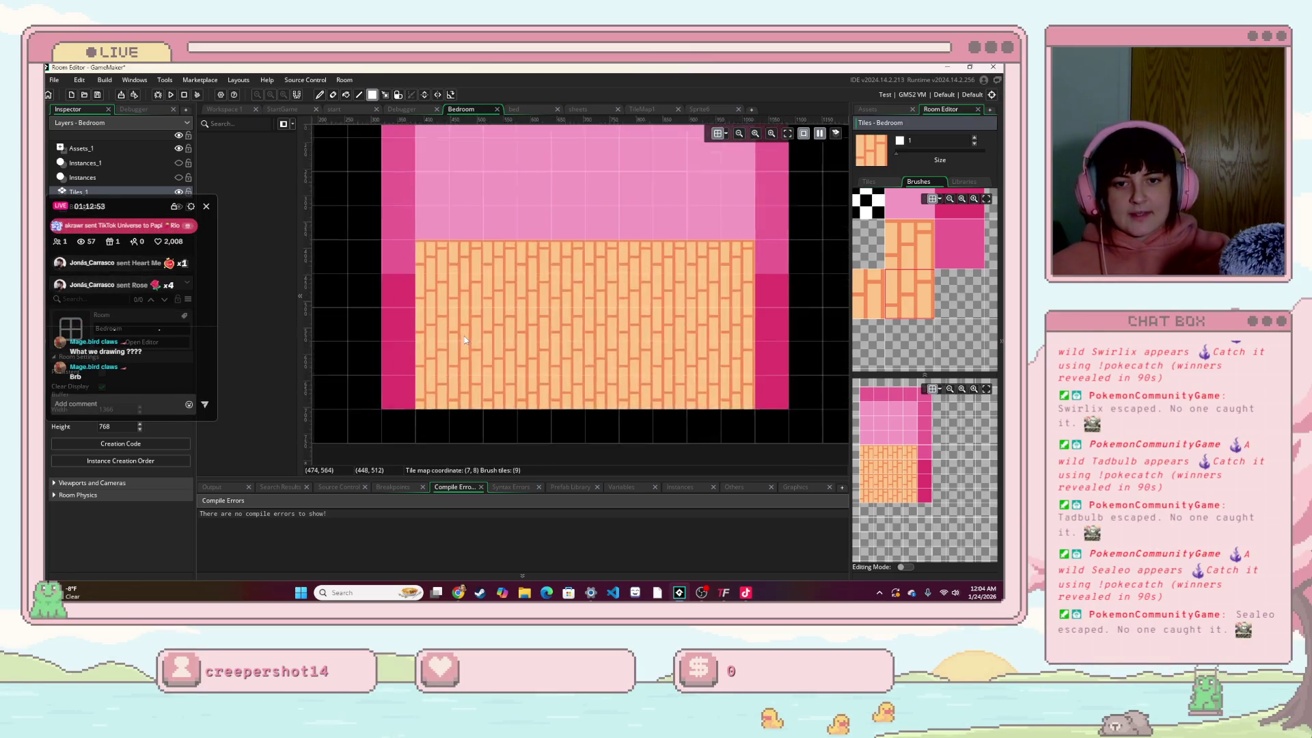
pyautogui.scroll(2, 896, 333)
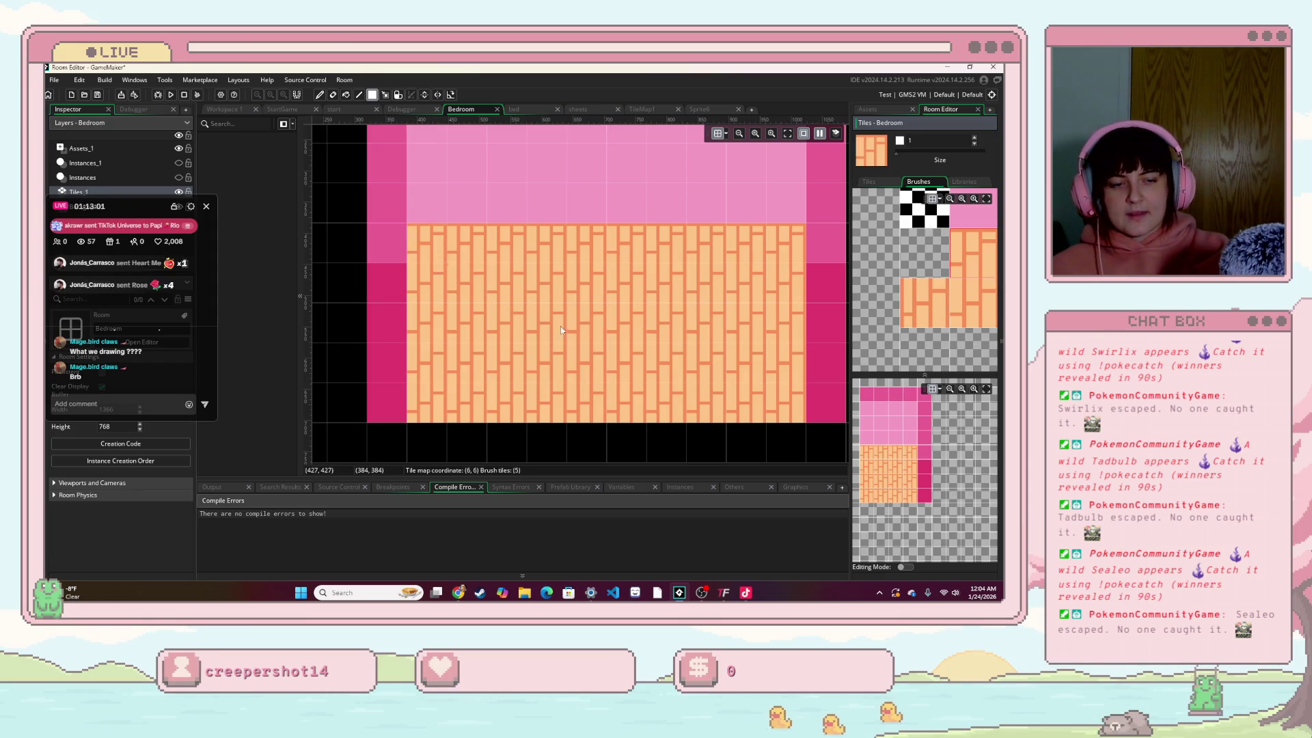
pyautogui.hscroll(3, 864, 337)
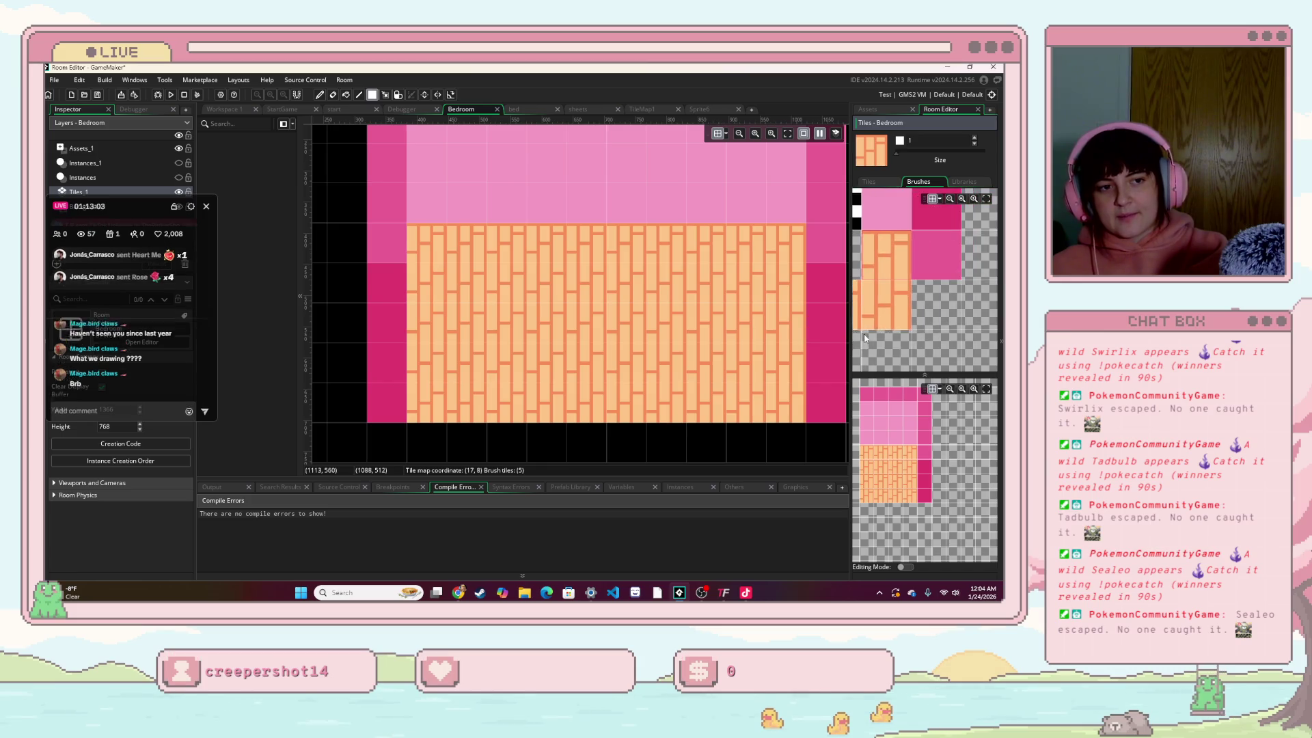
pyautogui.hscroll(-2, 865, 337)
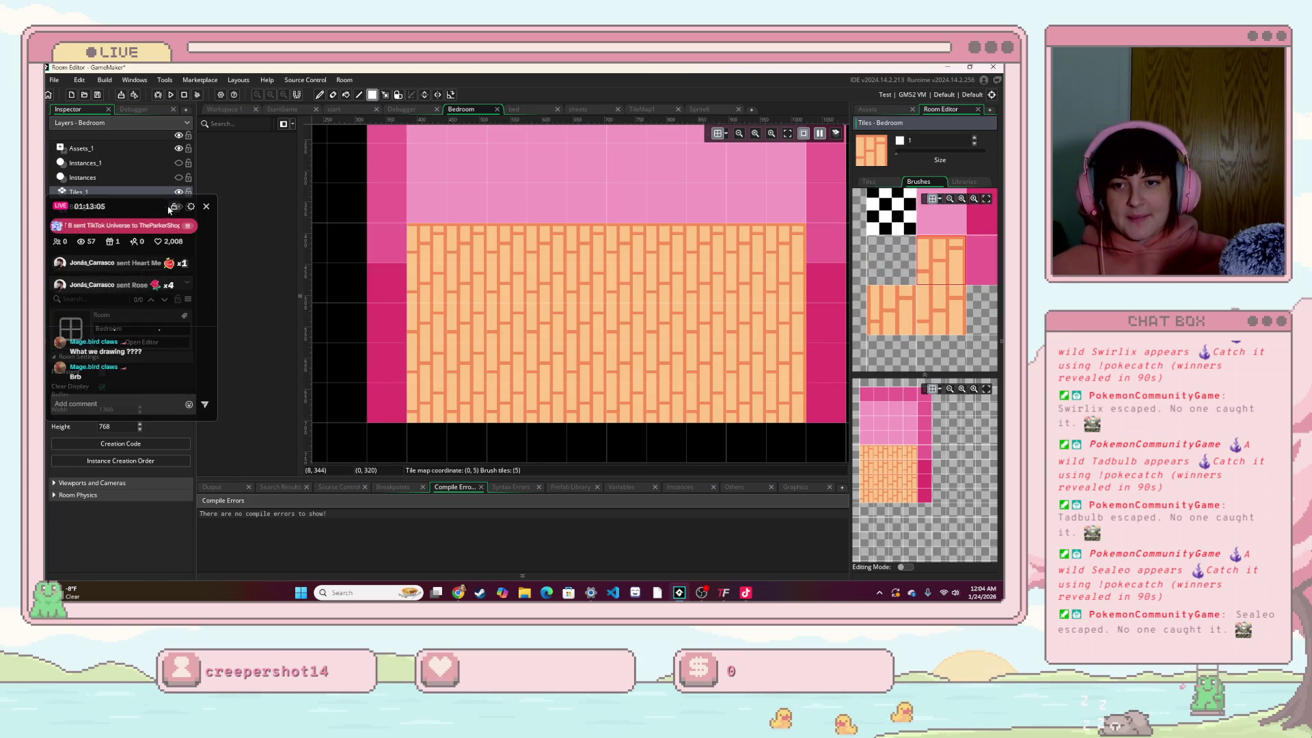
pyautogui.moveTo(169, 209)
pyautogui.mouseDown()
pyautogui.moveTo(235, 276)
pyautogui.moveTo(290, 423)
pyautogui.mouseUp()
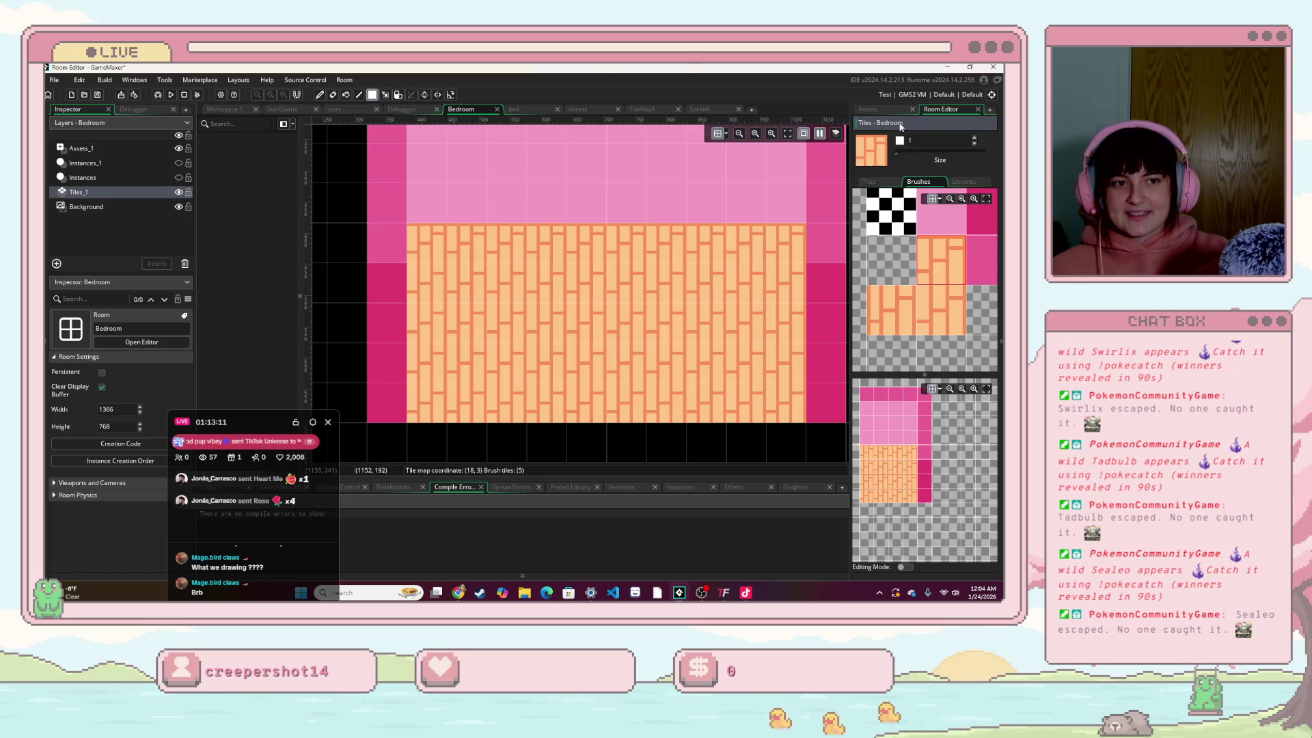
pyautogui.click(886, 111)
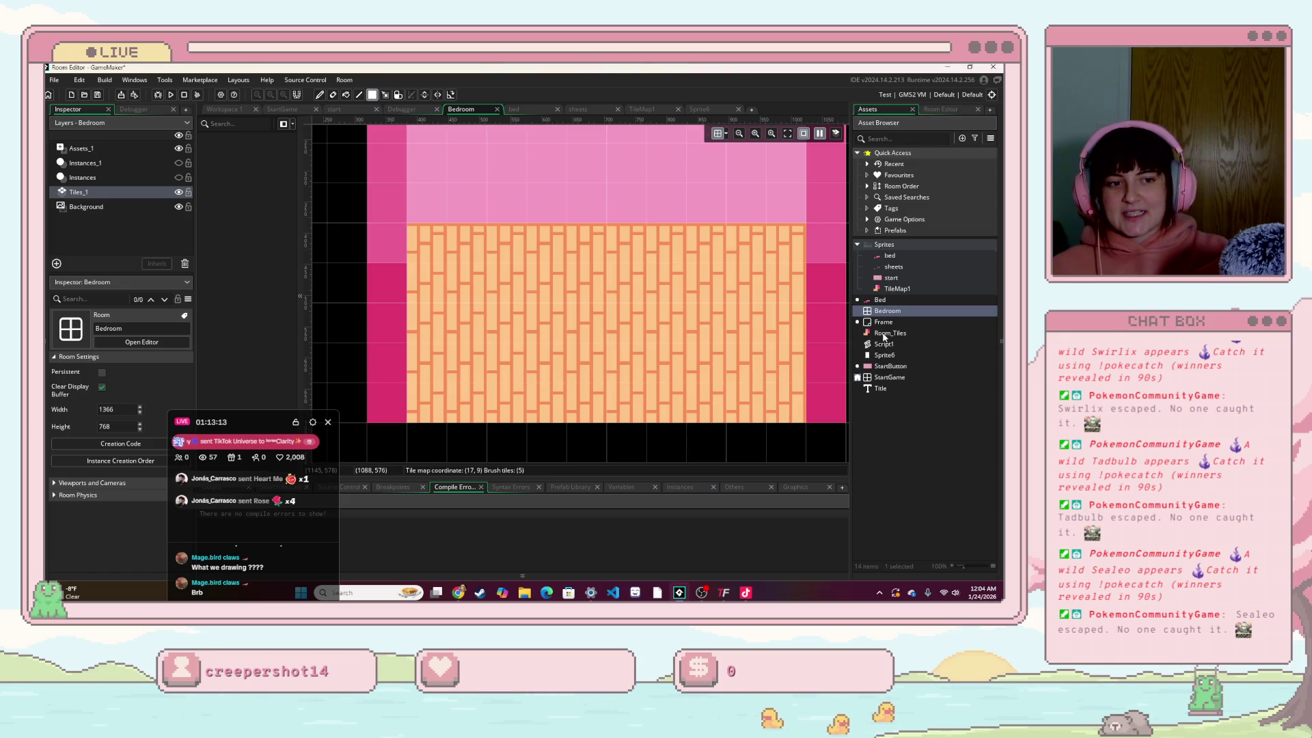
# Step: Open the Room_Tiles tile set, then the TileMap1 sprite, and start editing its image
pyautogui.doubleClick(886, 334)
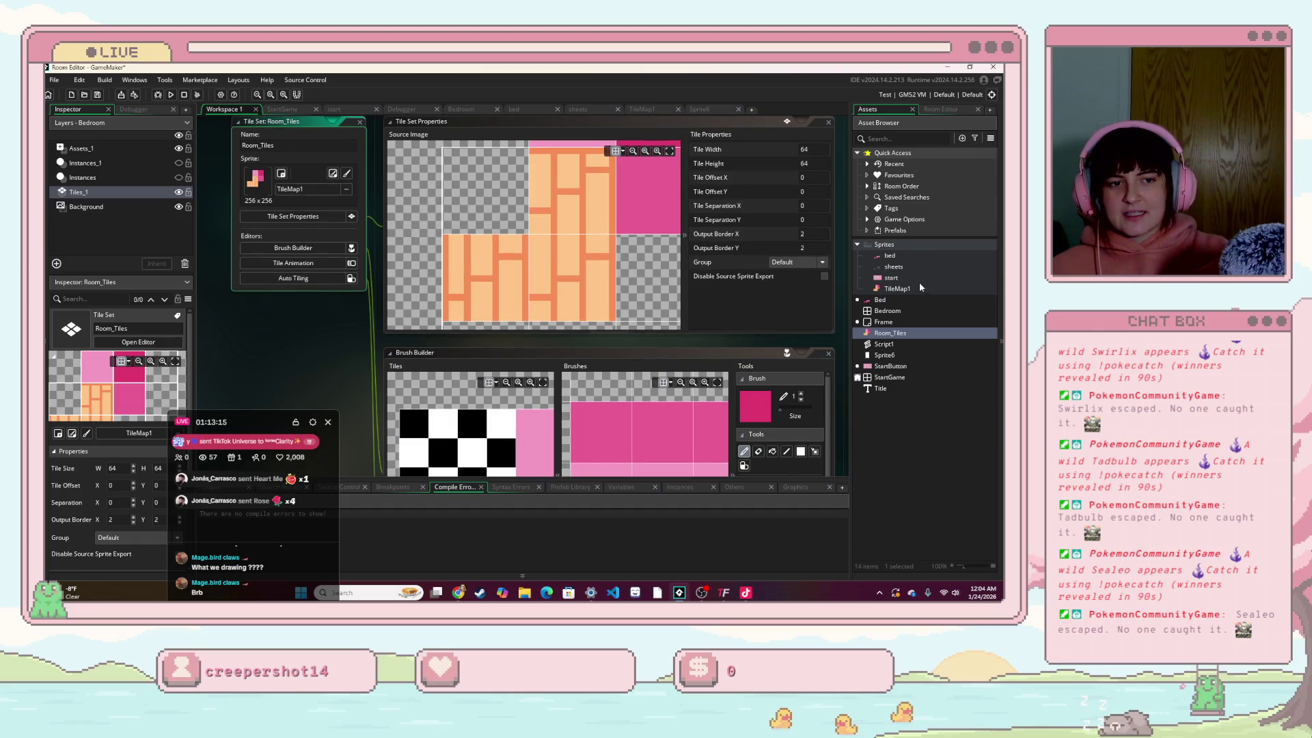
pyautogui.doubleClick(916, 287)
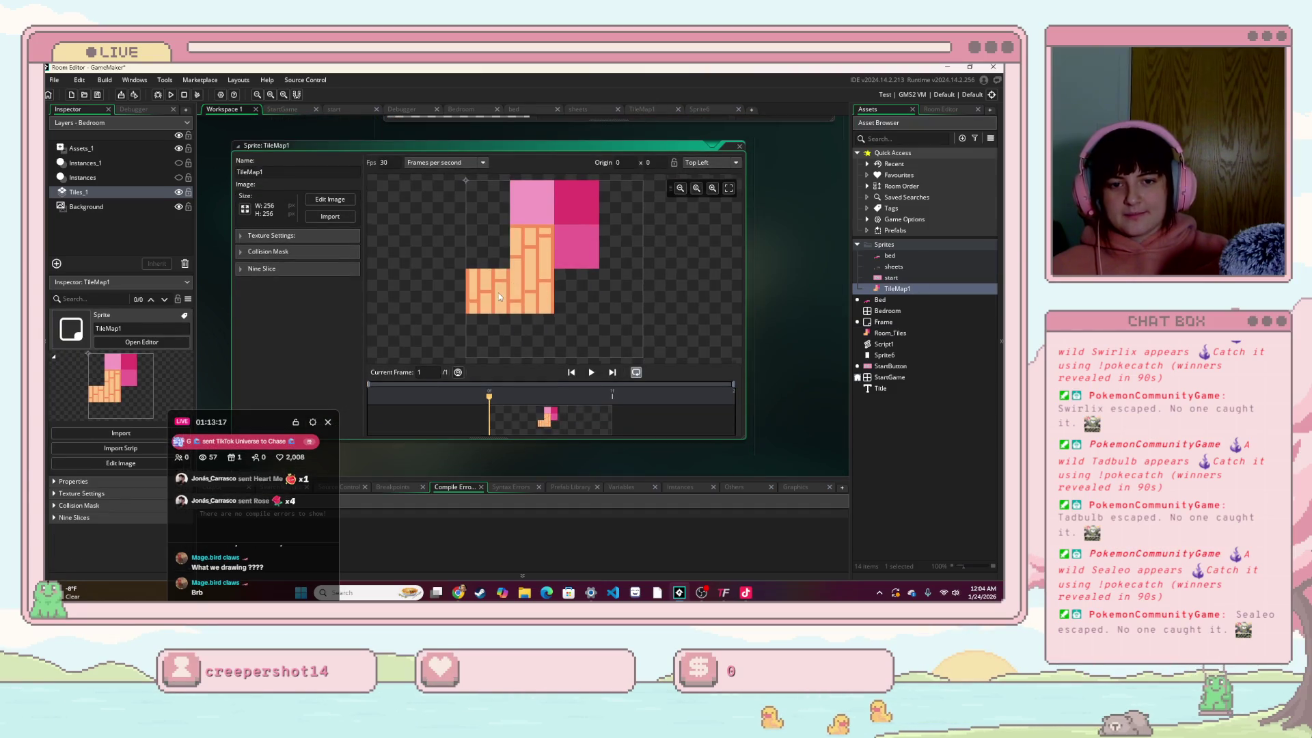
pyautogui.scroll(4, 498, 293)
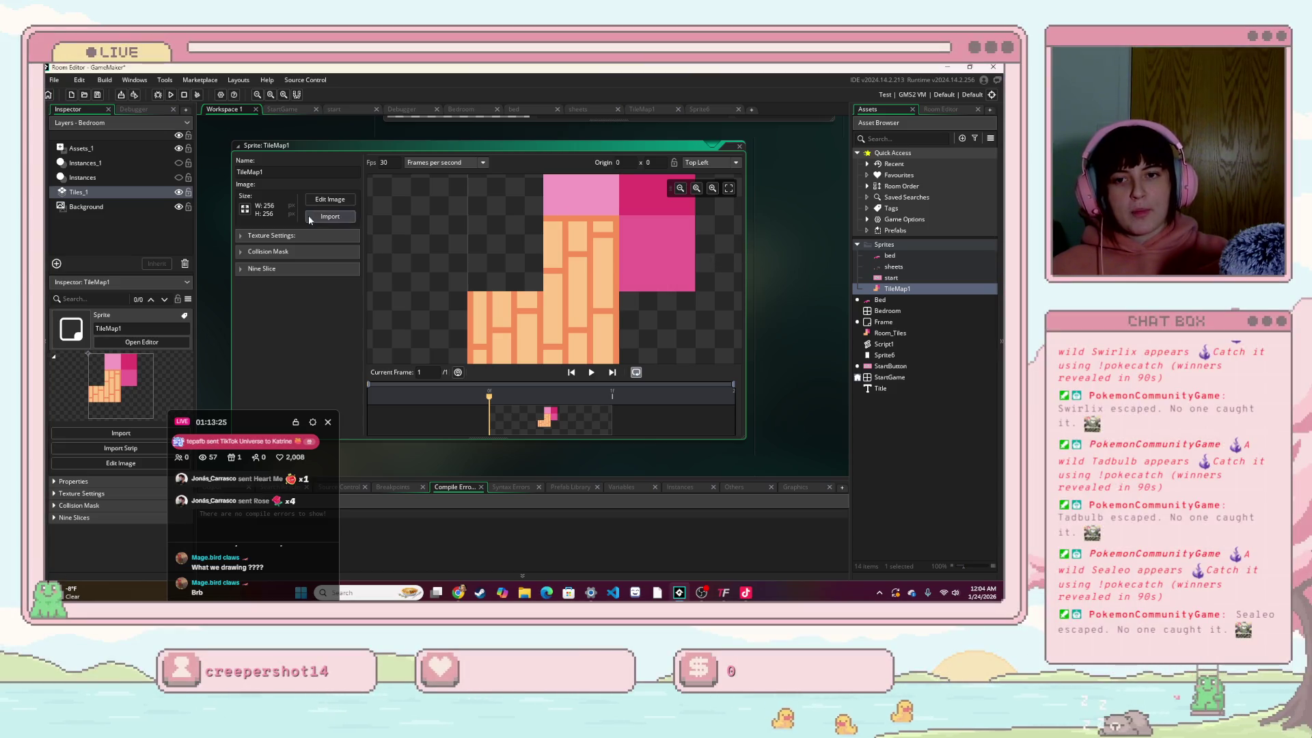
pyautogui.click(327, 200)
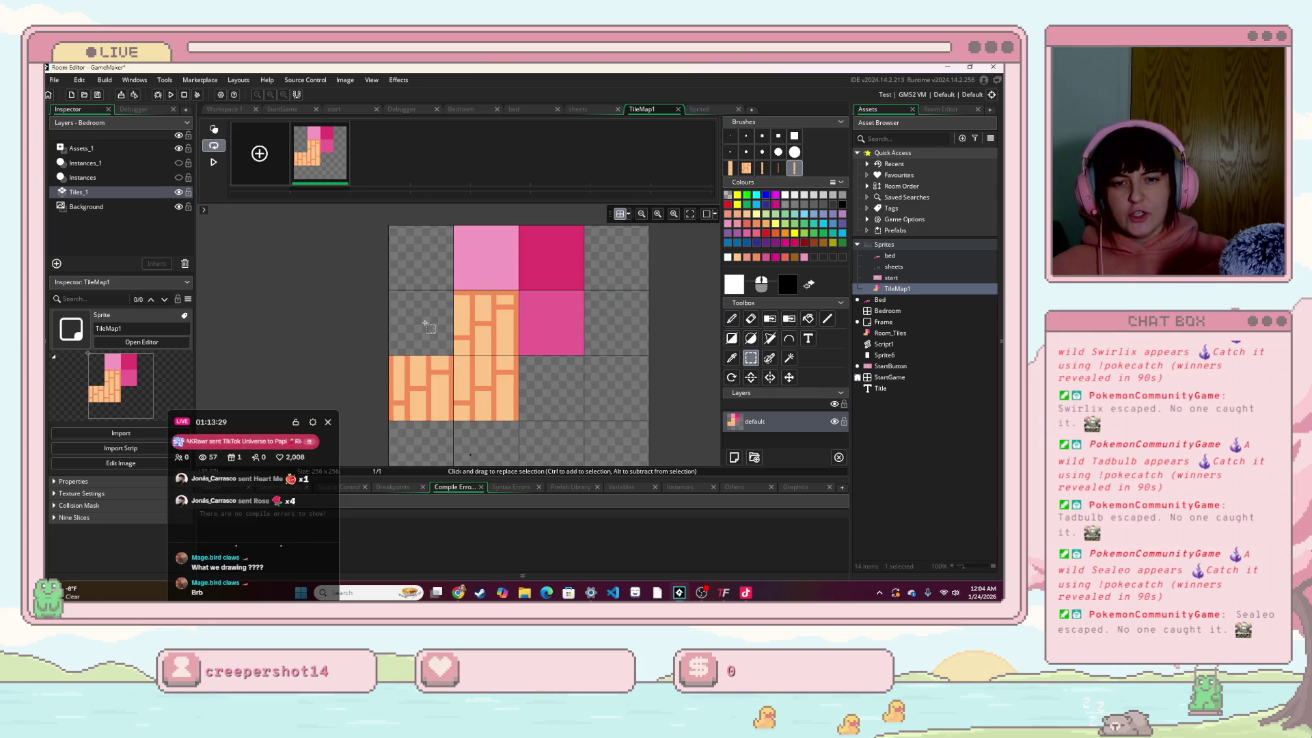
# Step: Select part of the brick tile as a brush, stamp it once, then undo that stamp
pyautogui.scroll(1, 453, 314)
pyautogui.moveTo(456, 283)
pyautogui.mouseDown()
pyautogui.moveTo(505, 350)
pyautogui.moveTo(544, 371)
pyautogui.mouseUp()
pyautogui.scroll(-1, 519, 369)
pyautogui.scroll(2, 509, 369)
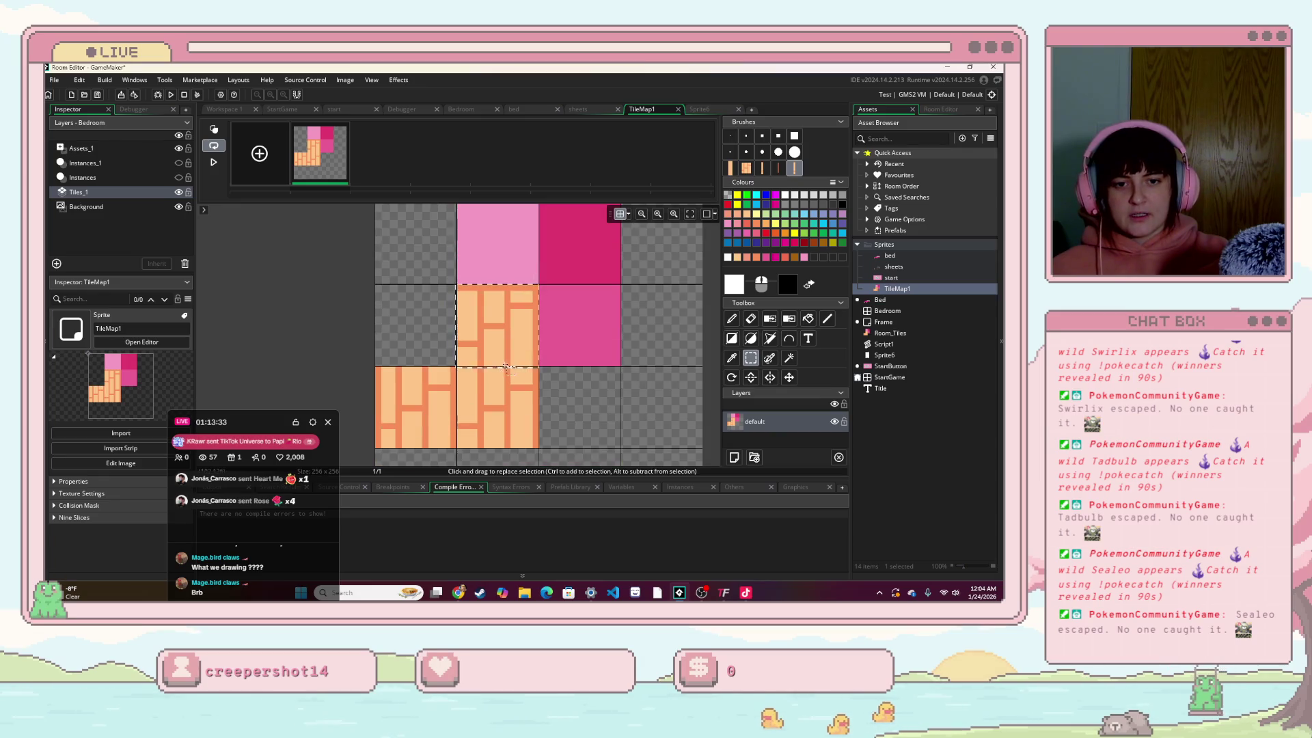
pyautogui.click(506, 318)
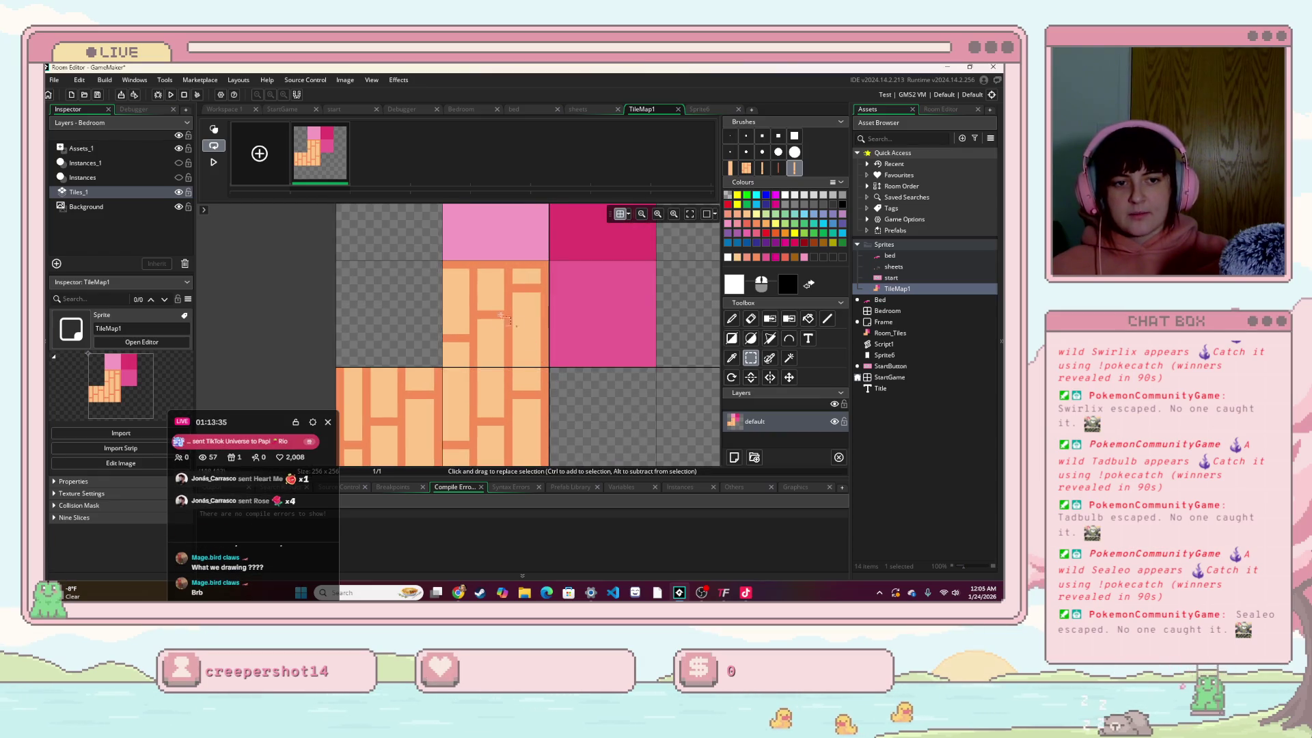
pyautogui.moveTo(444, 262); pyautogui.dragTo(444, 263)
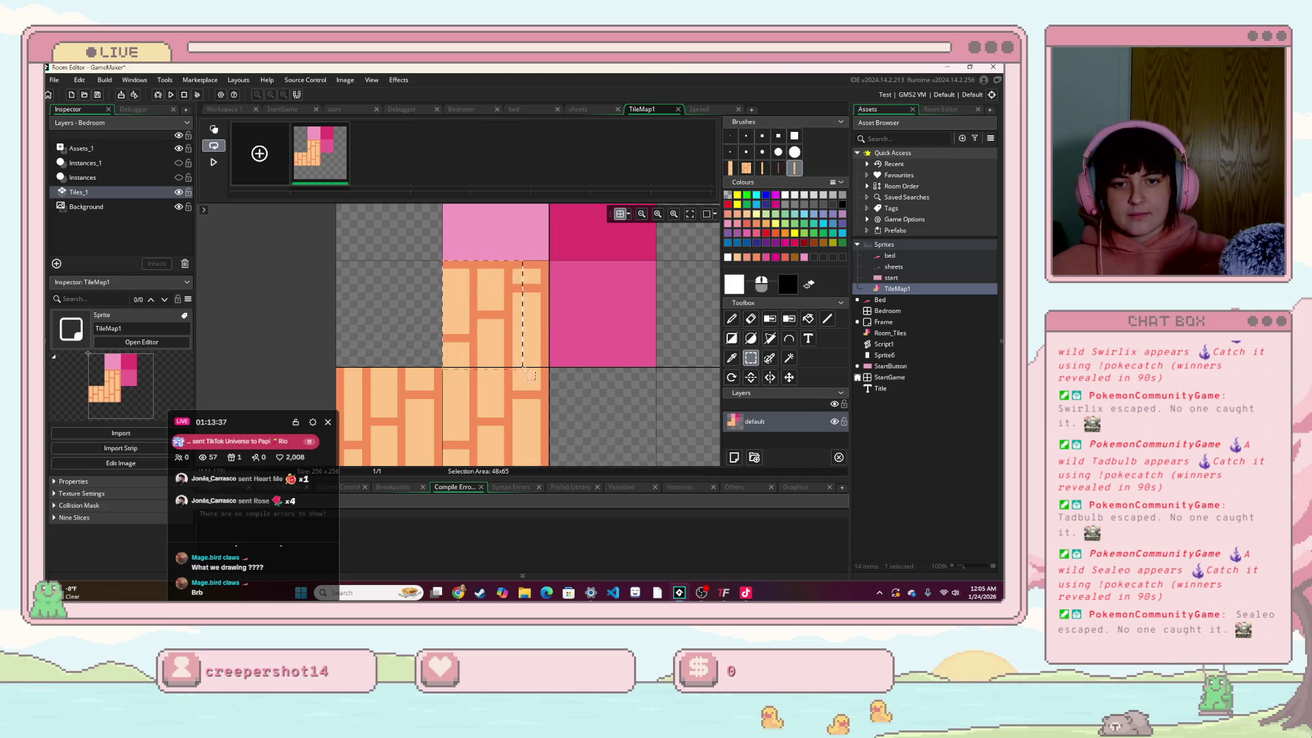
pyautogui.moveTo(530, 374); pyautogui.dragTo(552, 373)
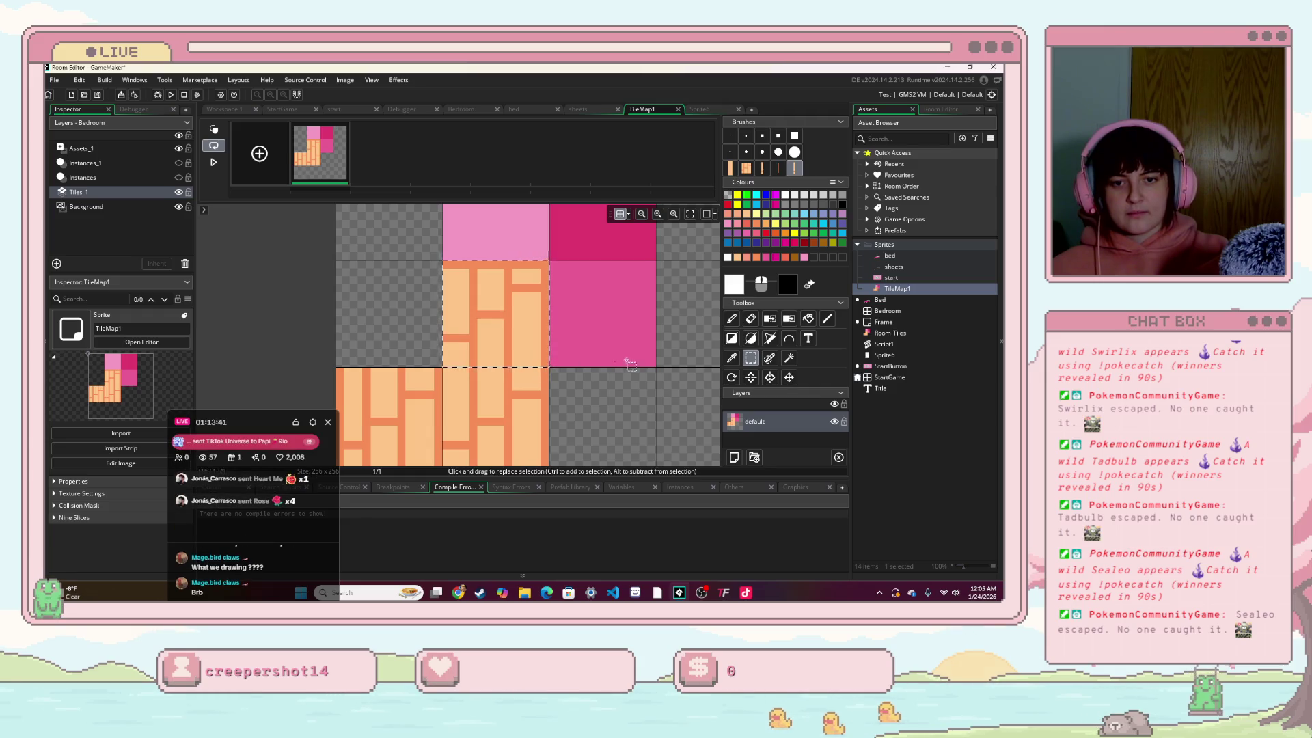
pyautogui.hotkey('ctrl', 'c')
pyautogui.hotkey('ctrl', 'v')
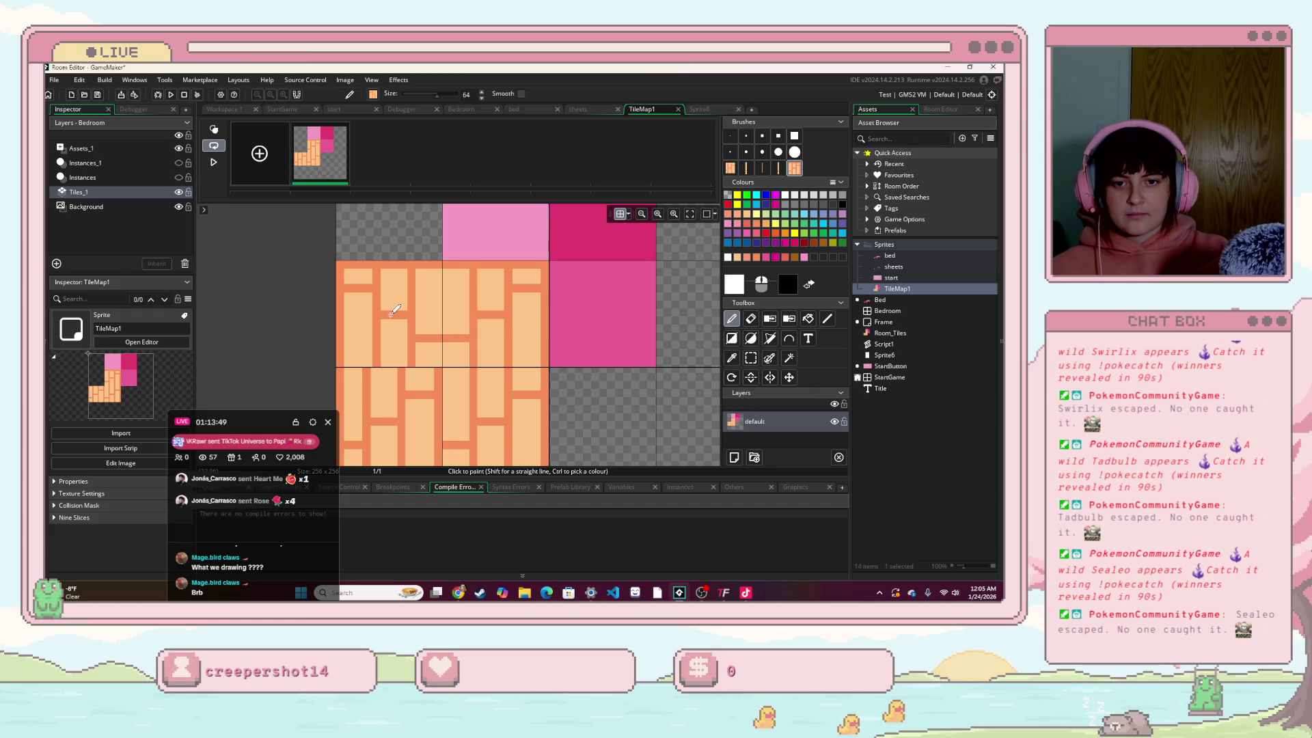
pyautogui.click(389, 313)
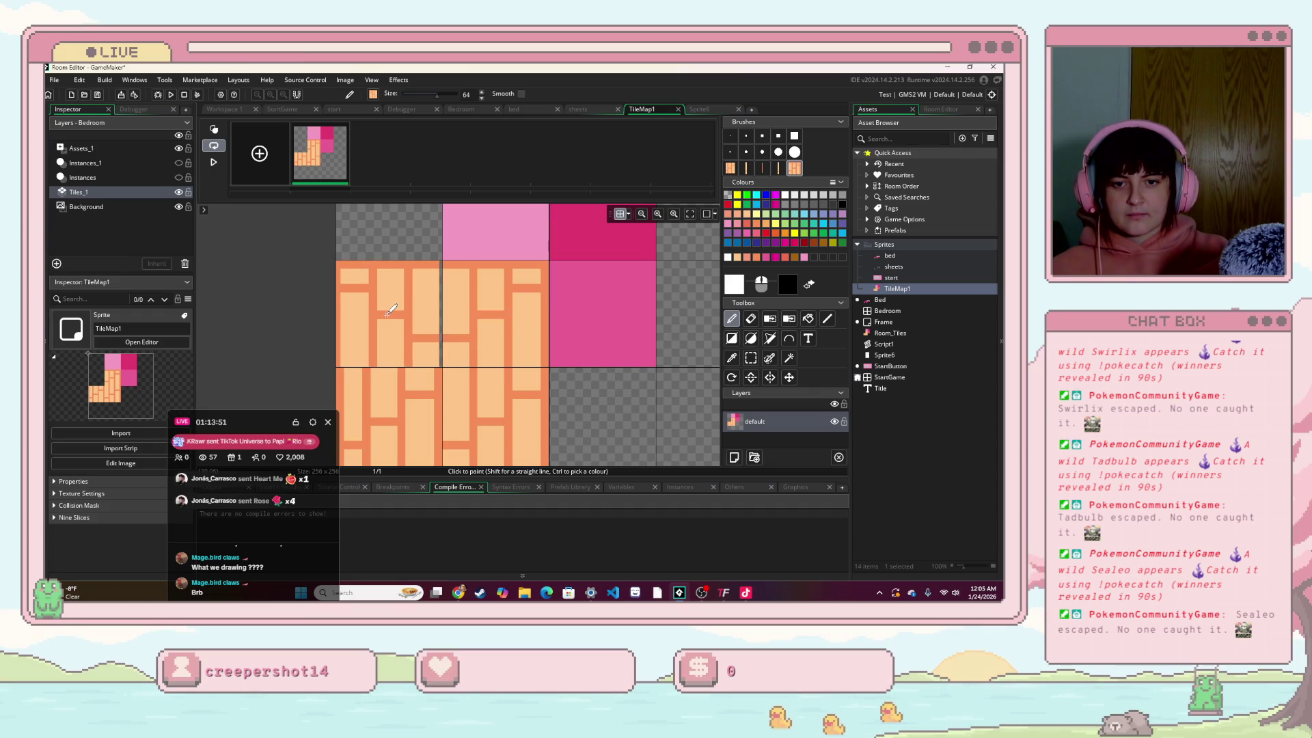
pyautogui.hotkey('ctrl', 'z')
pyautogui.hotkey('ctrl', 'z')
pyautogui.hotkey('ctrl', 'z')
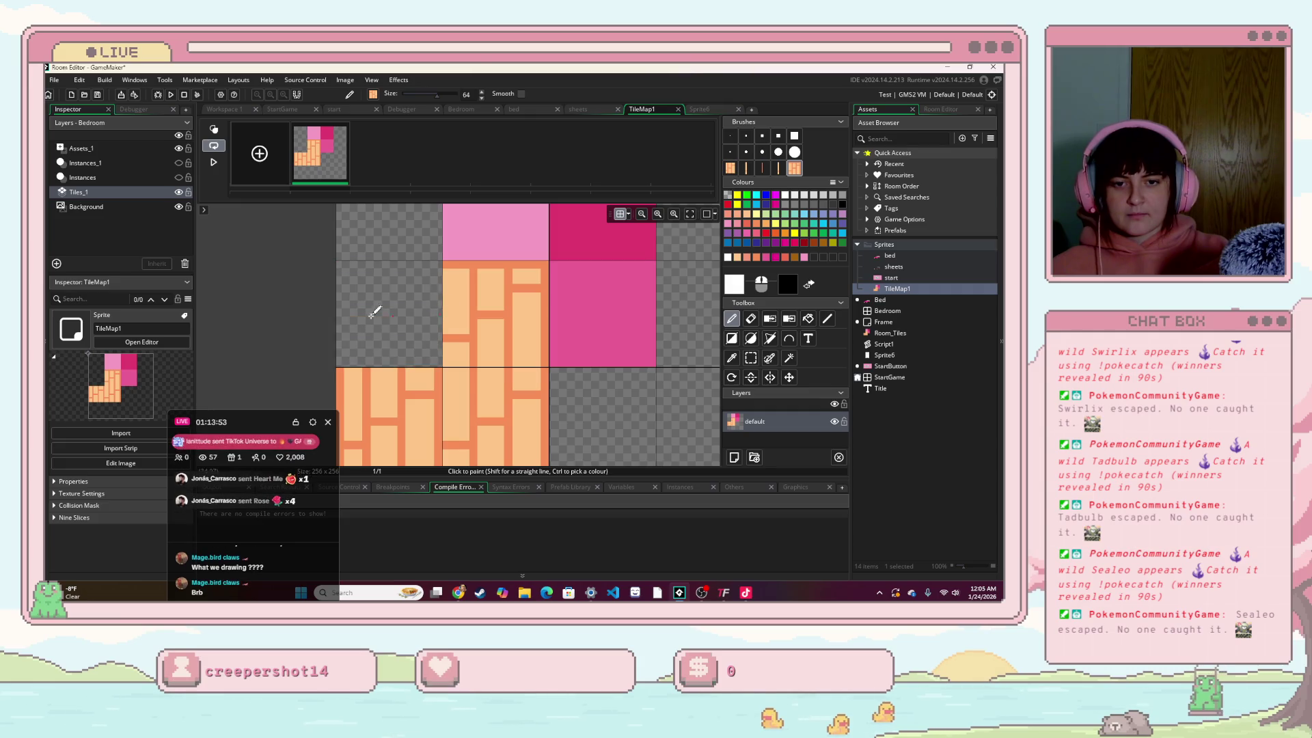
# Step: Copy the selected bricks as a new brush and stamp them into the empty top-left cell
pyautogui.scroll(-1, 541, 353)
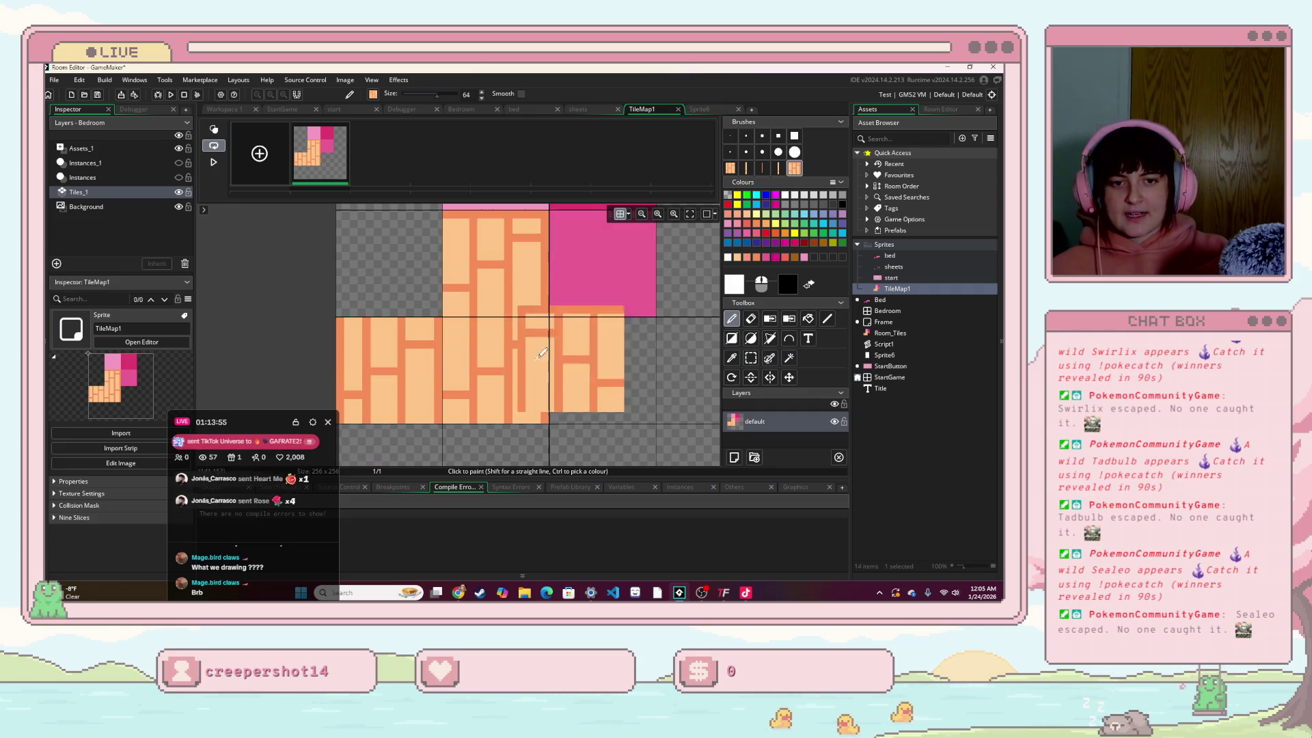
pyautogui.click(751, 358)
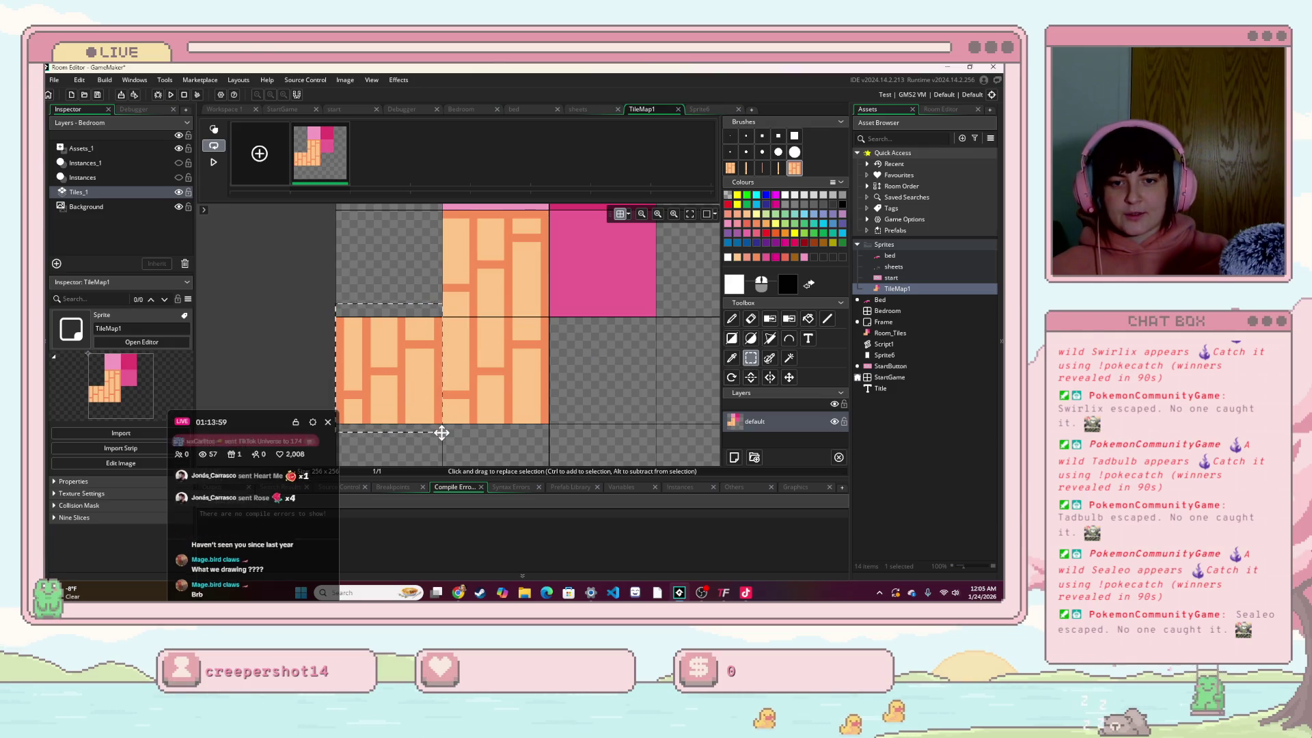
pyautogui.hotkey('ctrl', 'c')
pyautogui.click(394, 270)
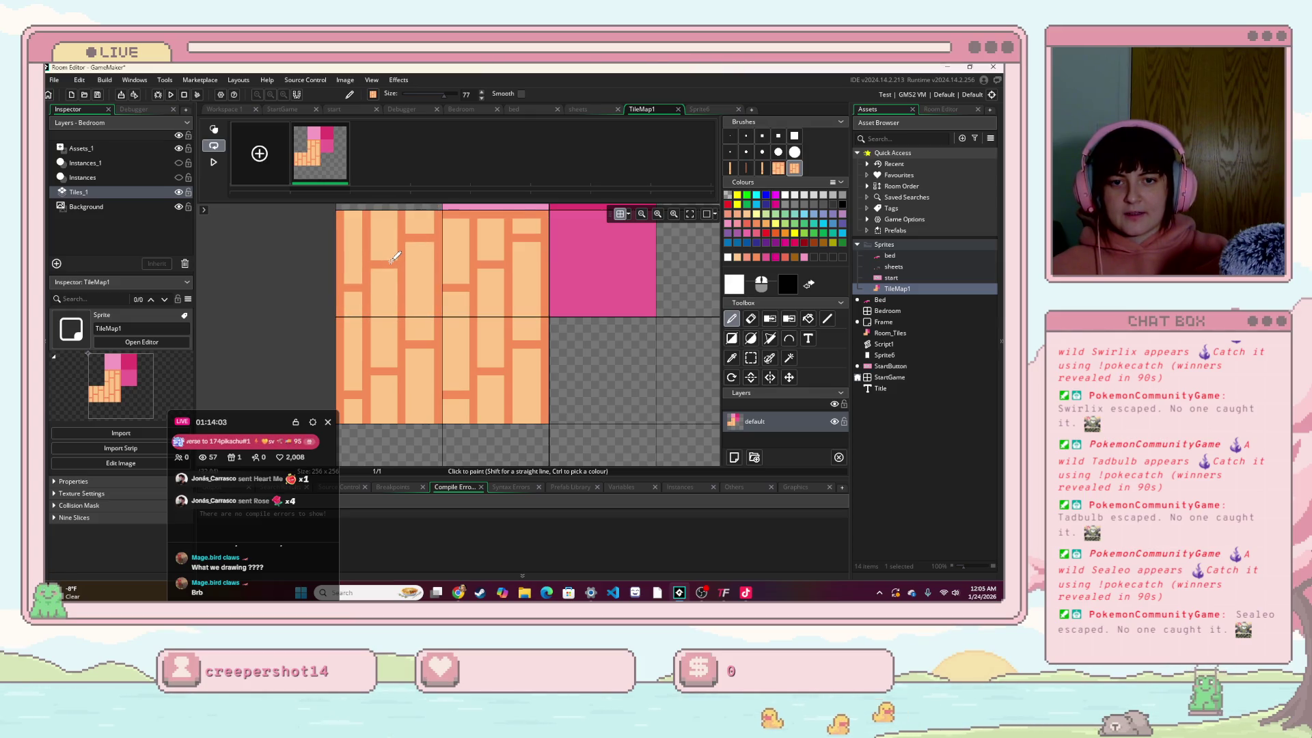
pyautogui.scroll(2, 492, 308)
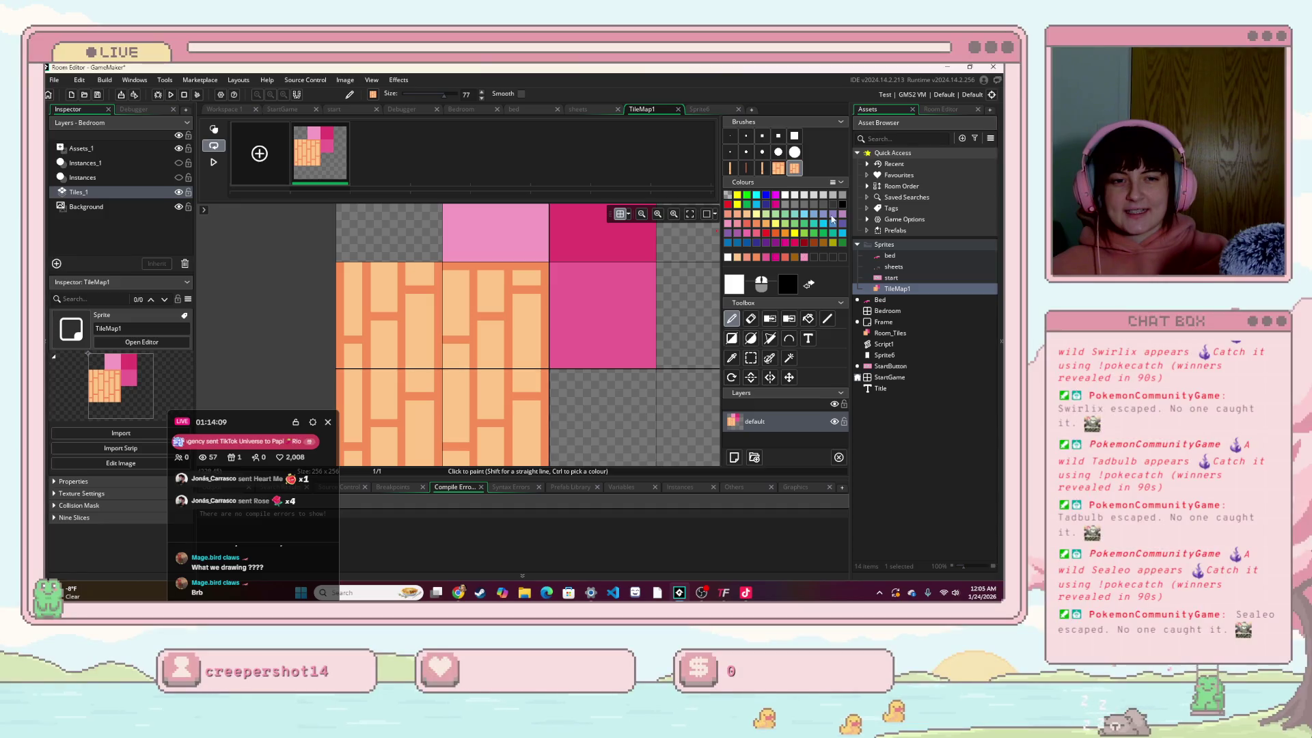
# Step: Rotate the thin vertical plank brush to 270° so it paints horizontal planks
pyautogui.press('l')
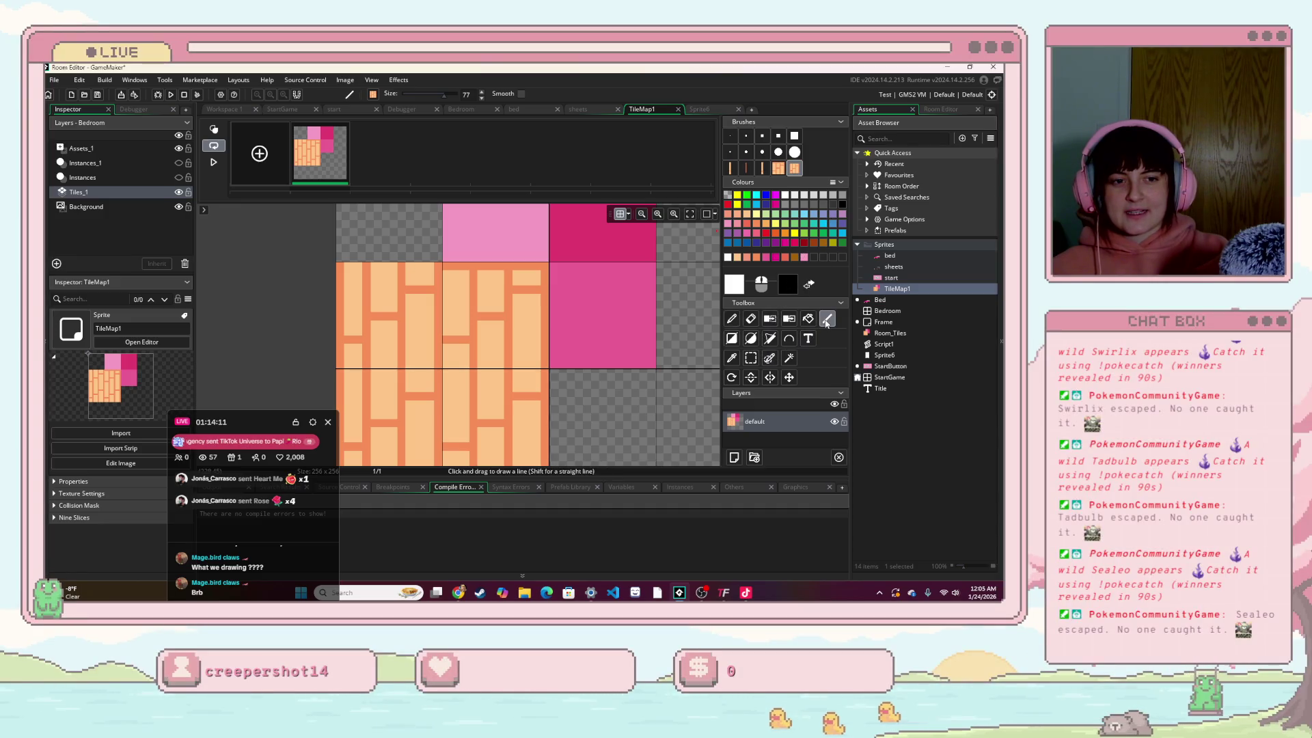
pyautogui.click(732, 318)
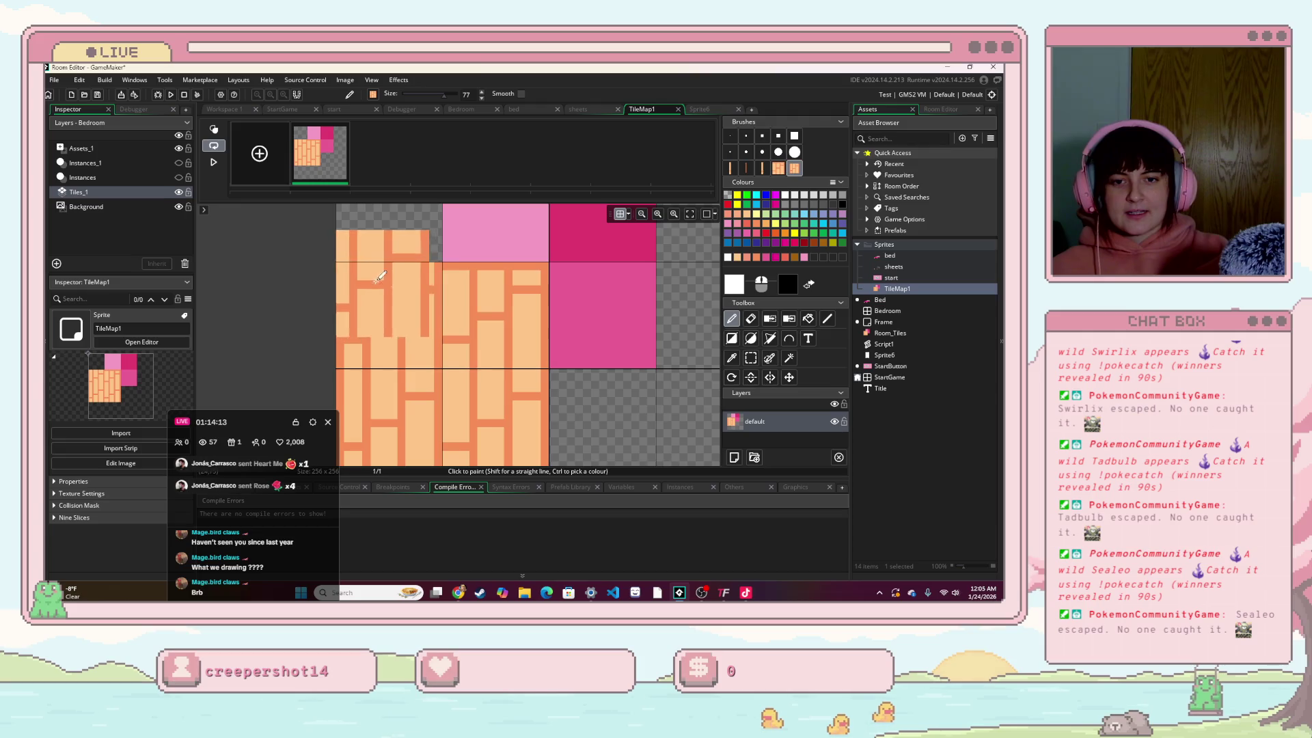
pyautogui.click(747, 168)
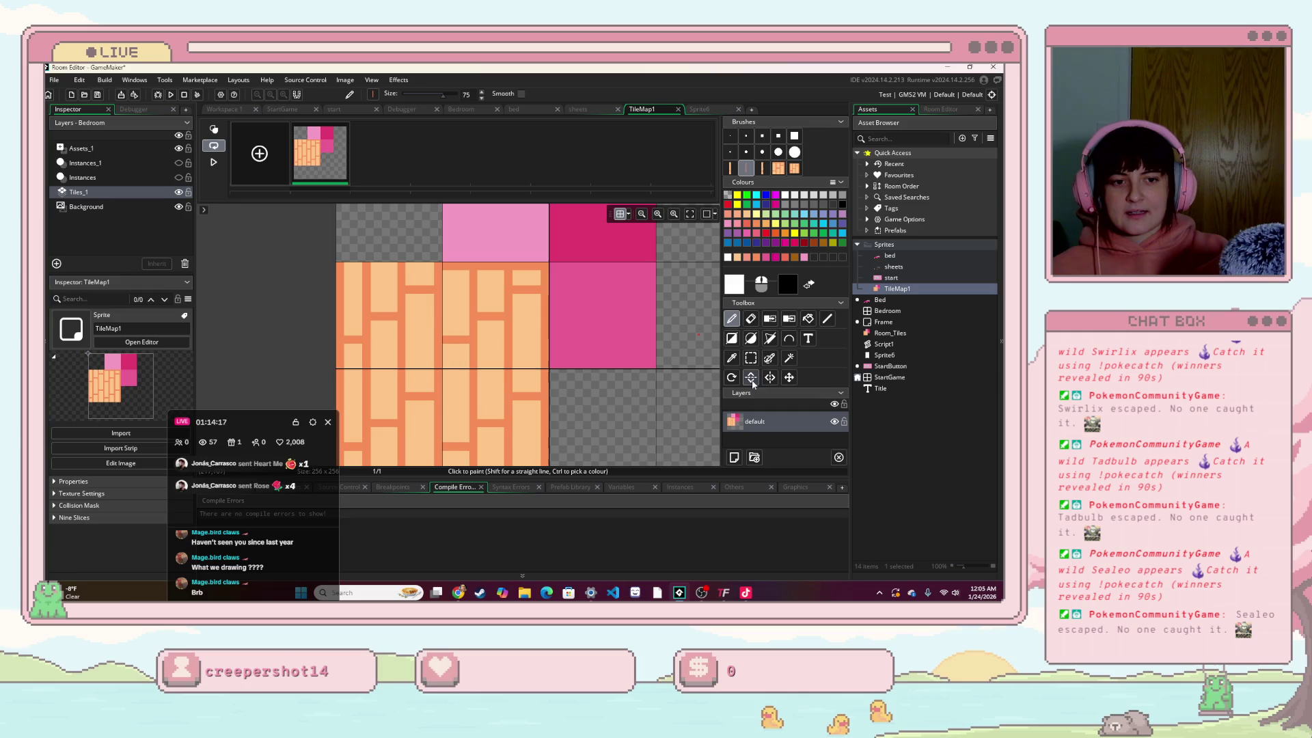
pyautogui.click(732, 378)
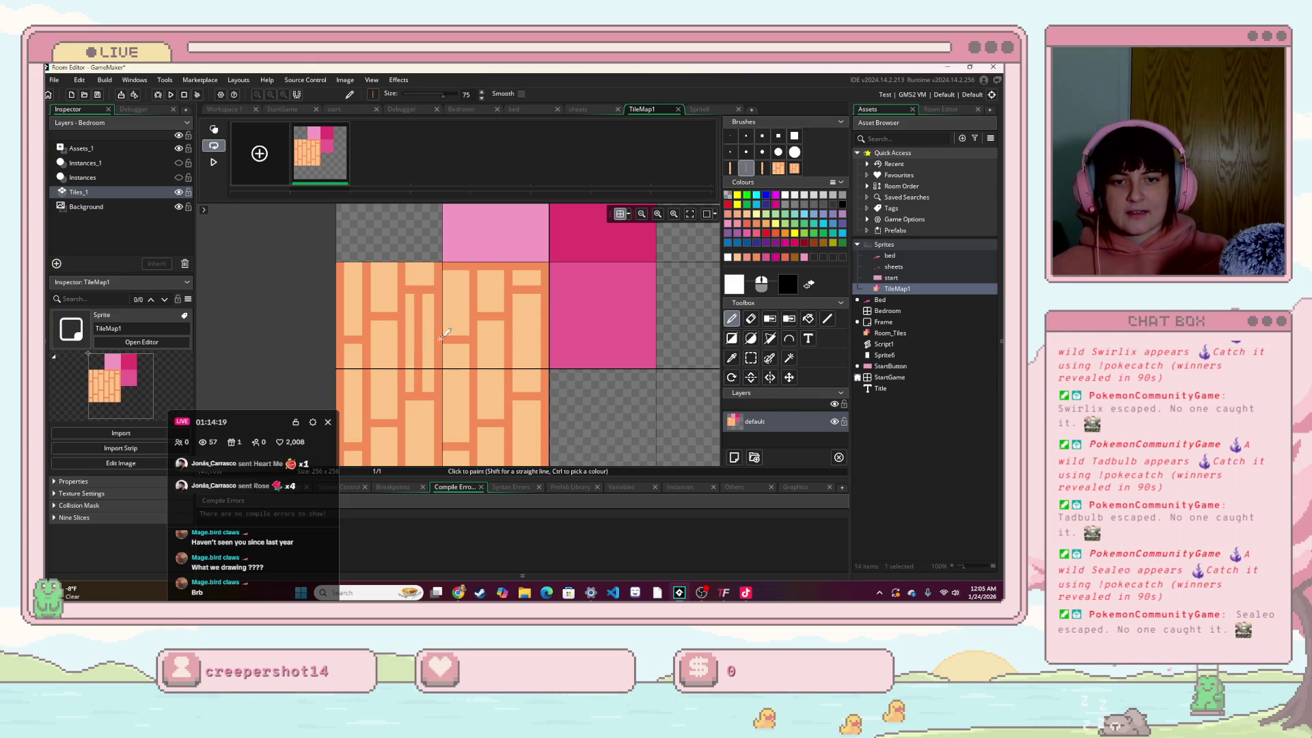
pyautogui.moveTo(480, 312)
pyautogui.mouseDown()
pyautogui.moveTo(530, 320)
pyautogui.moveTo(584, 367)
pyautogui.moveTo(577, 318)
pyautogui.moveTo(381, 290)
pyautogui.mouseUp()
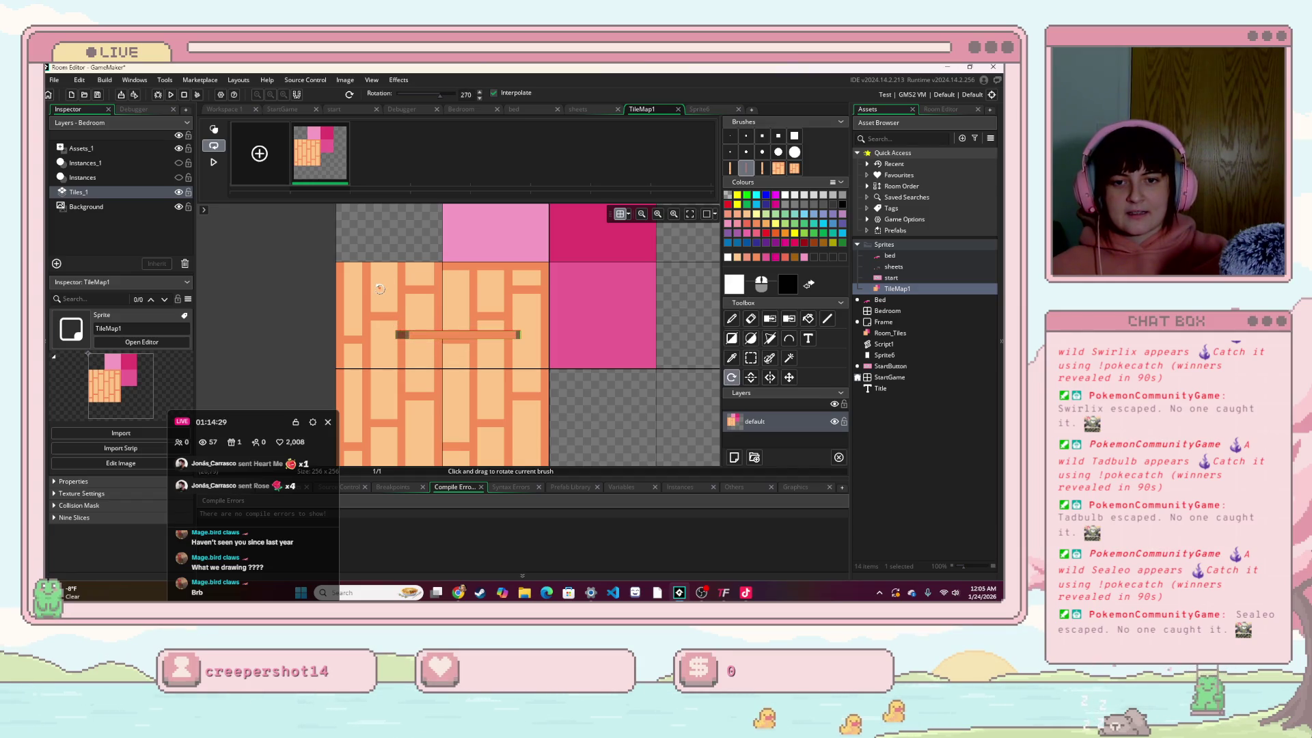
pyautogui.click(731, 320)
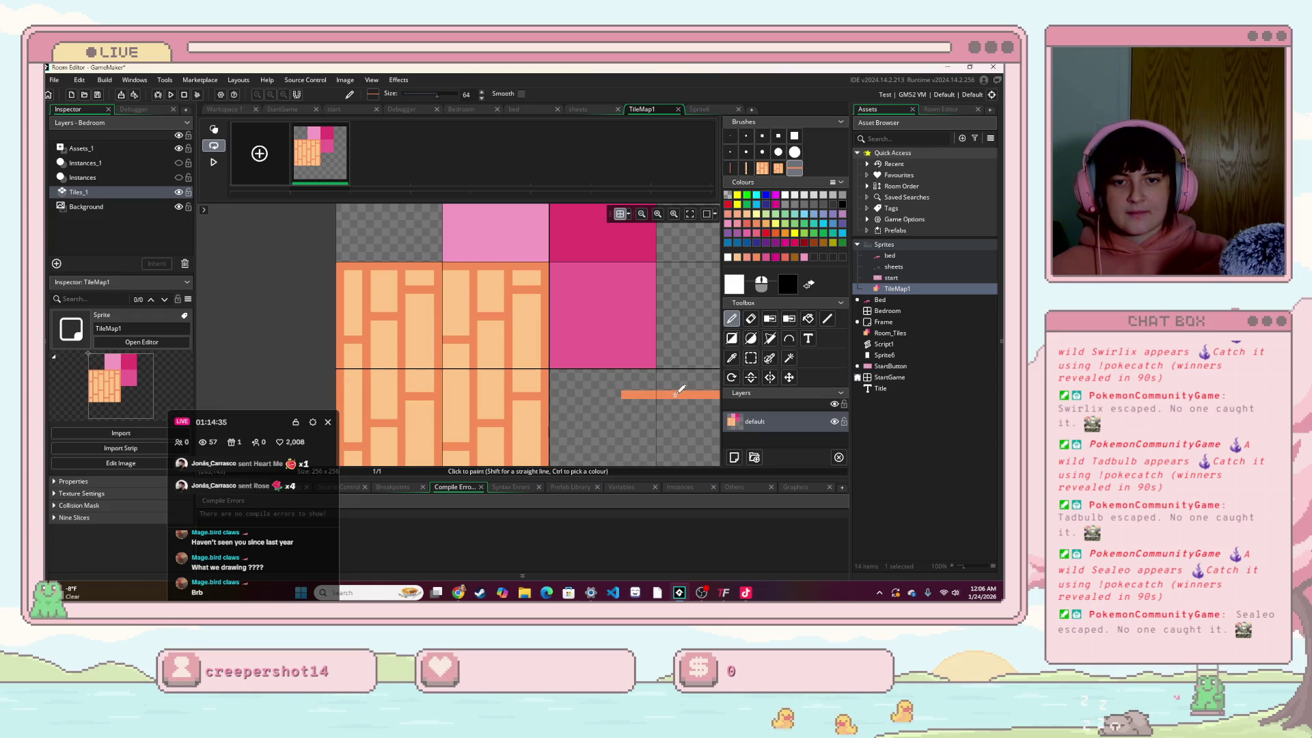
pyautogui.scroll(-1, 677, 391)
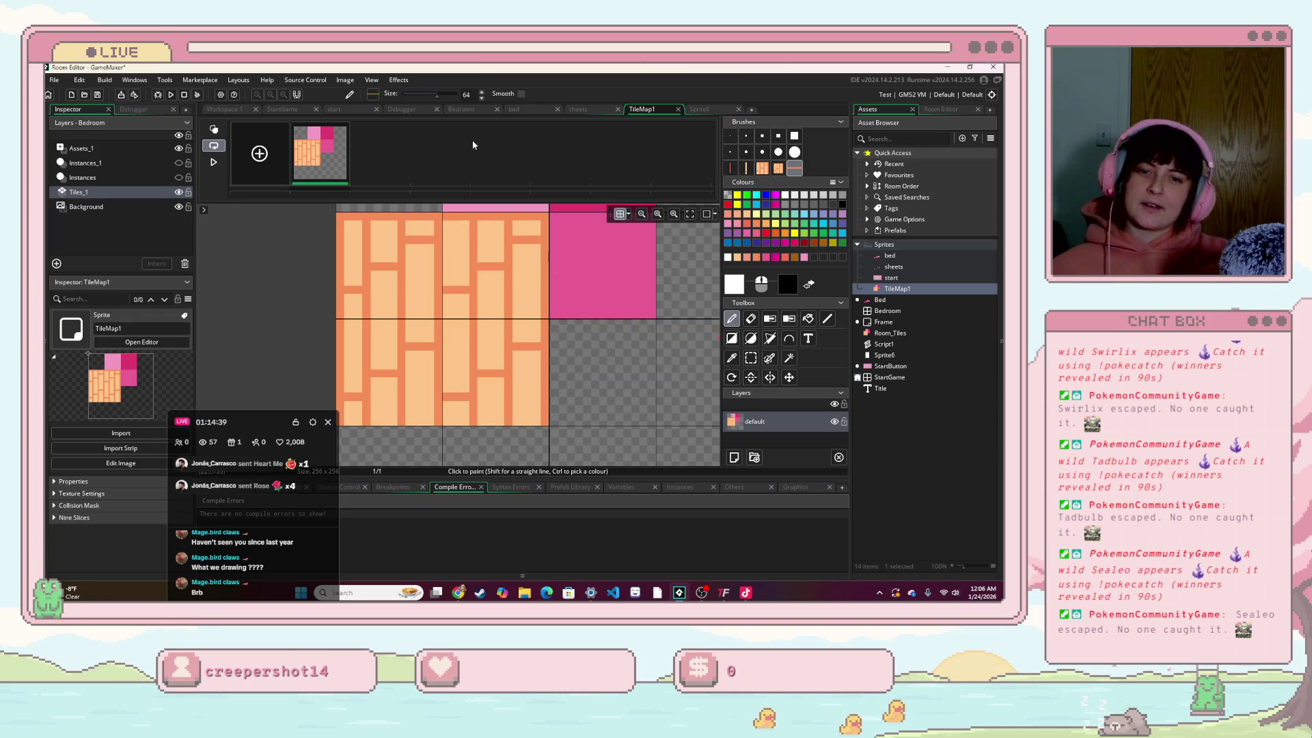
# Step: In the Bedroom room, rotate the floor brush and back, then select a four-tile plank brush
pyautogui.click(472, 110)
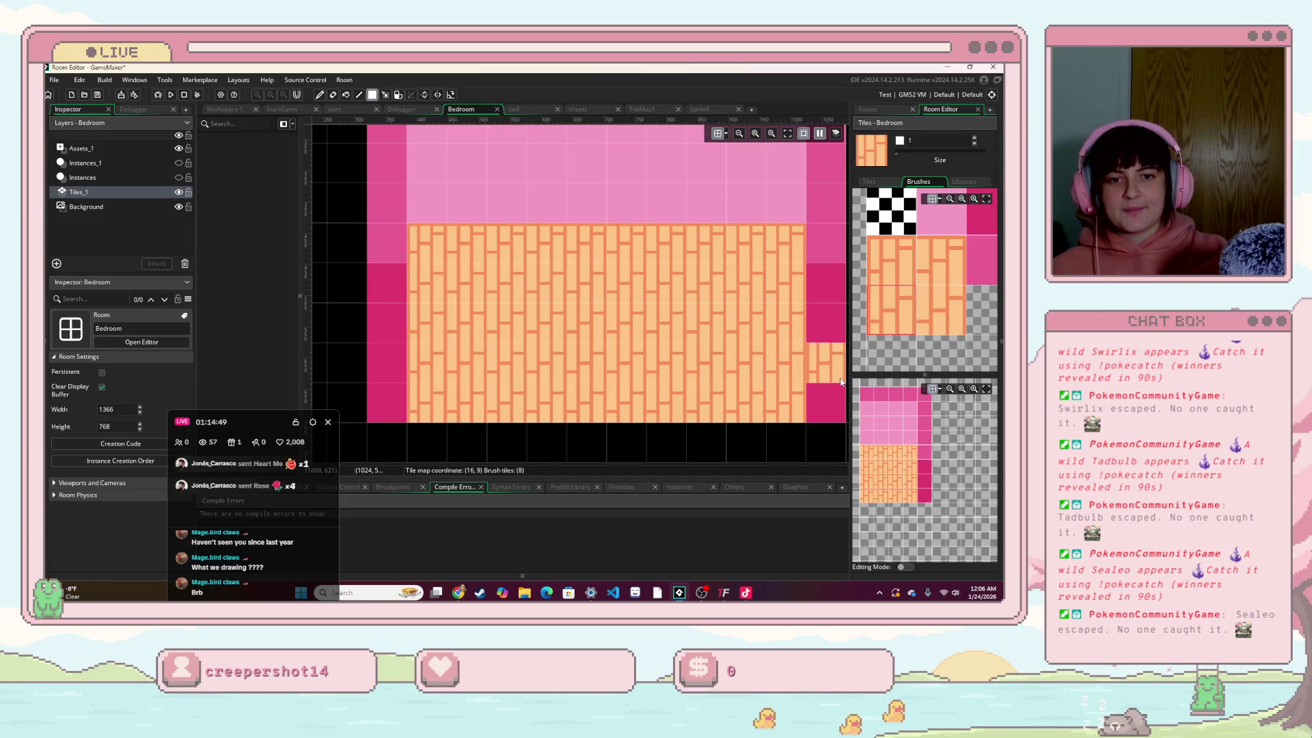
pyautogui.scroll(-1, 596, 332)
pyautogui.scroll(2, 596, 331)
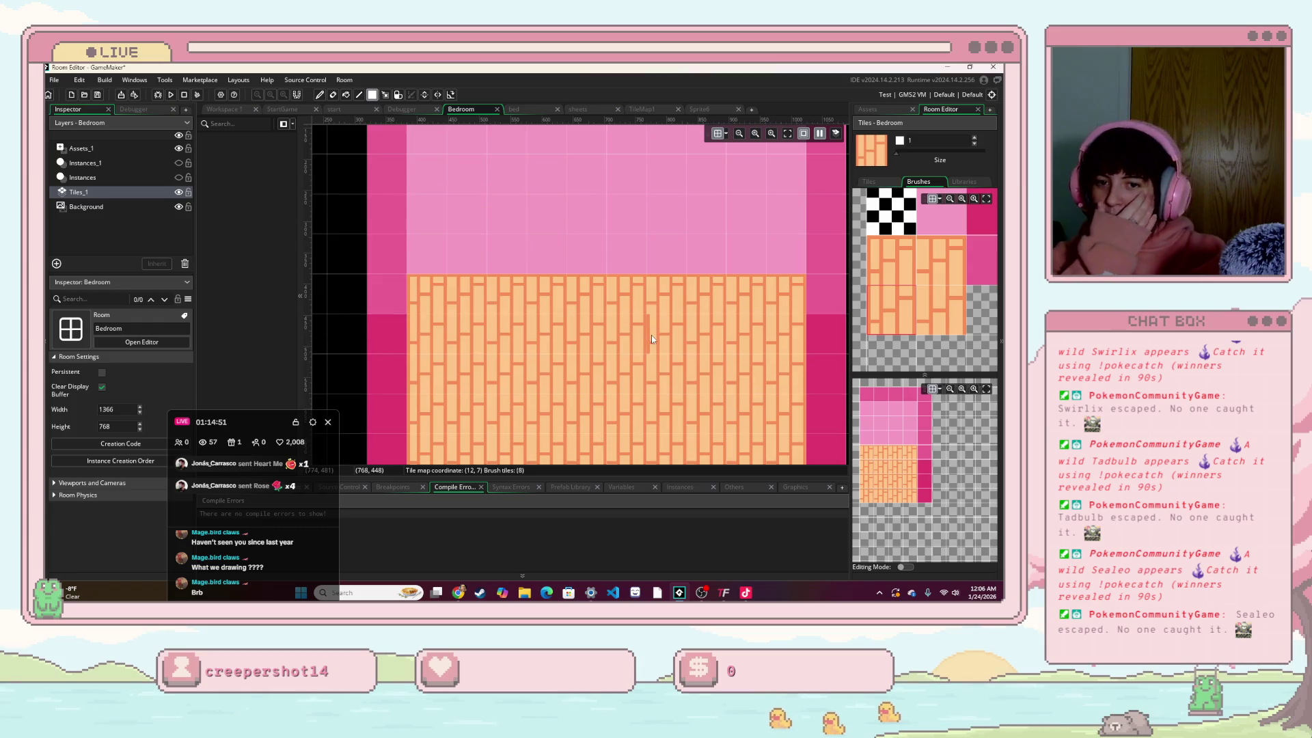
pyautogui.scroll(-3, 639, 335)
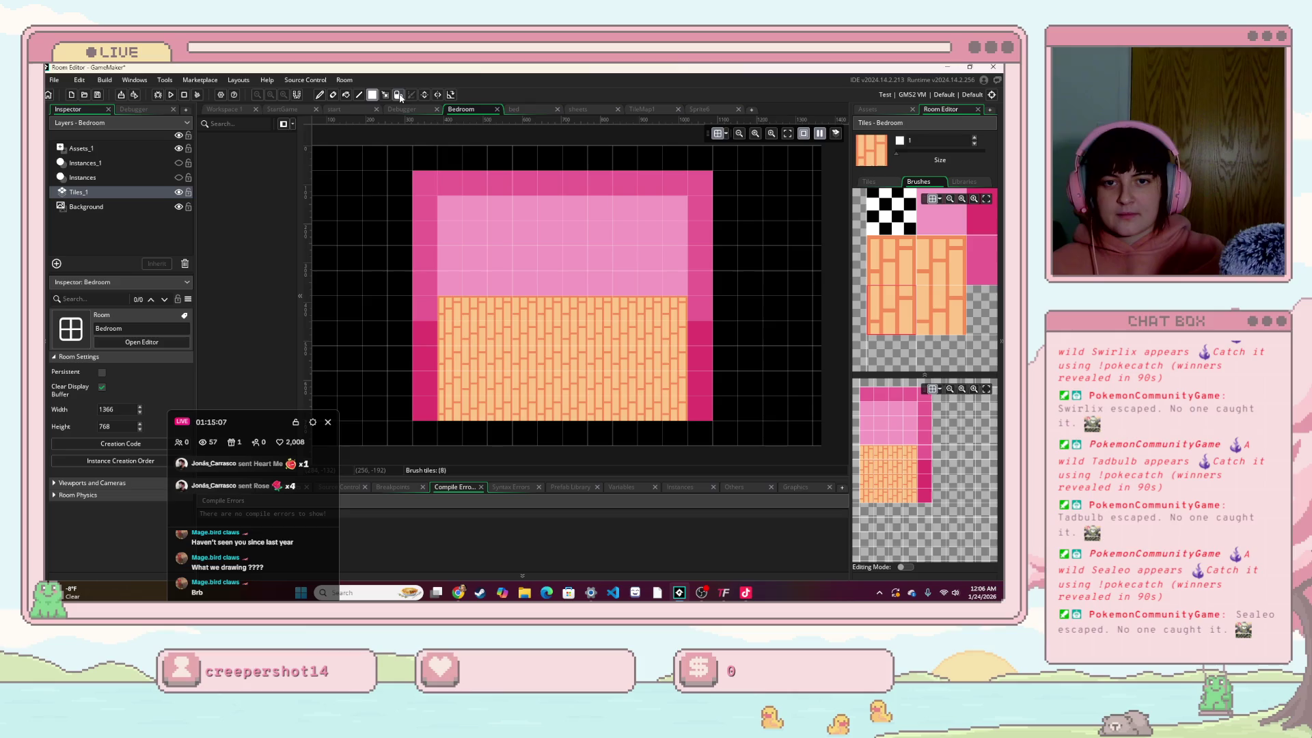
pyautogui.click(451, 95)
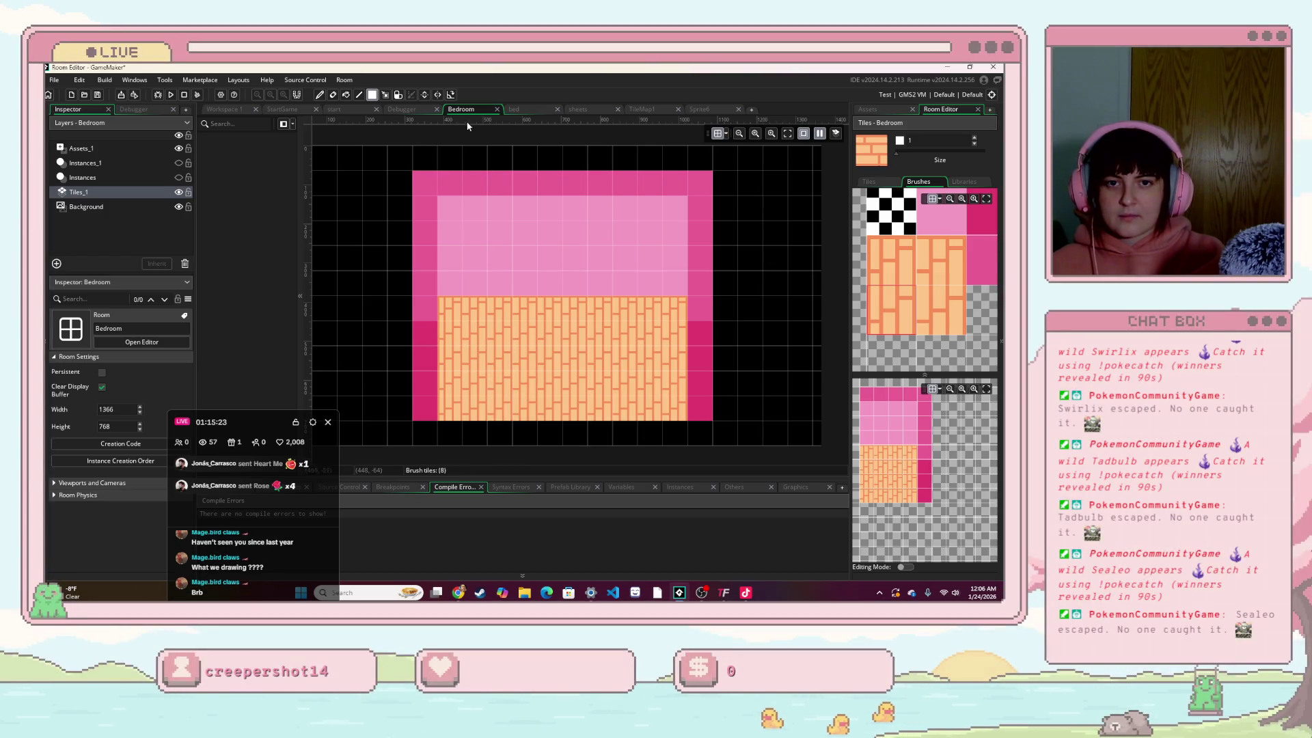
pyautogui.click(450, 95)
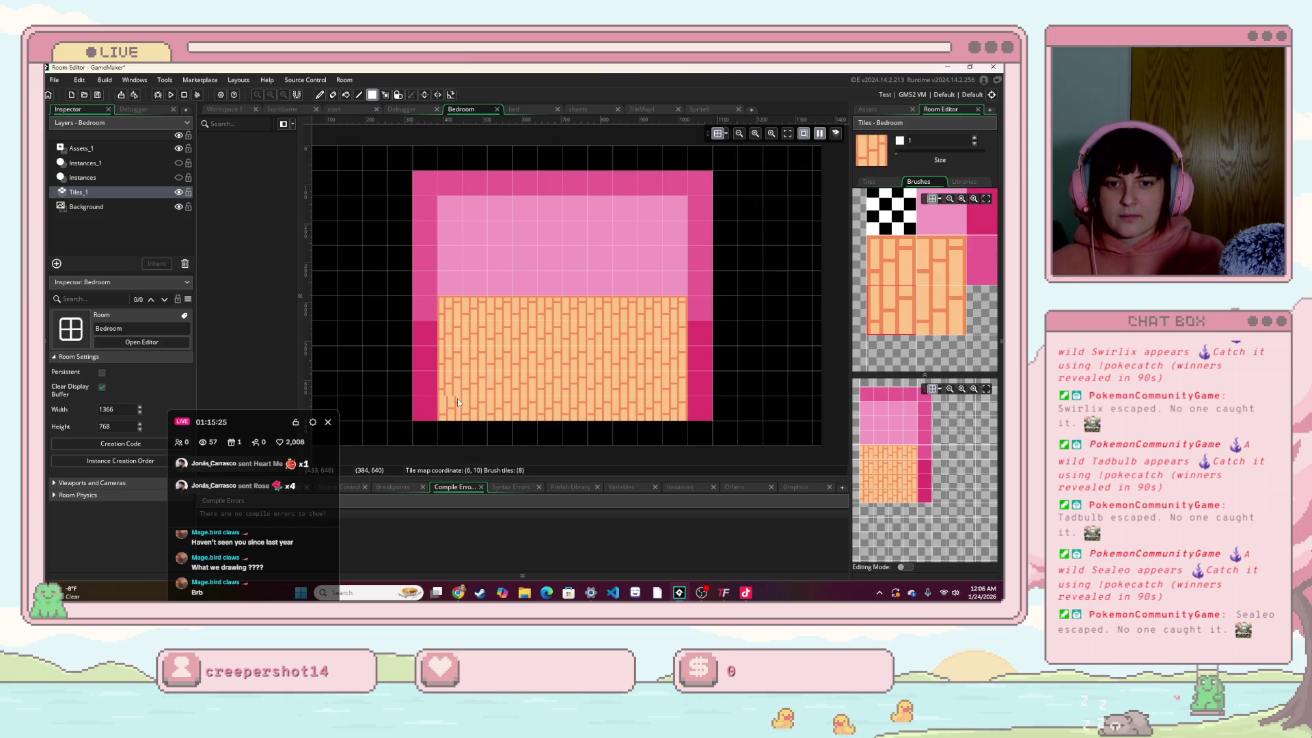
pyautogui.moveTo(872, 273); pyautogui.dragTo(909, 242)
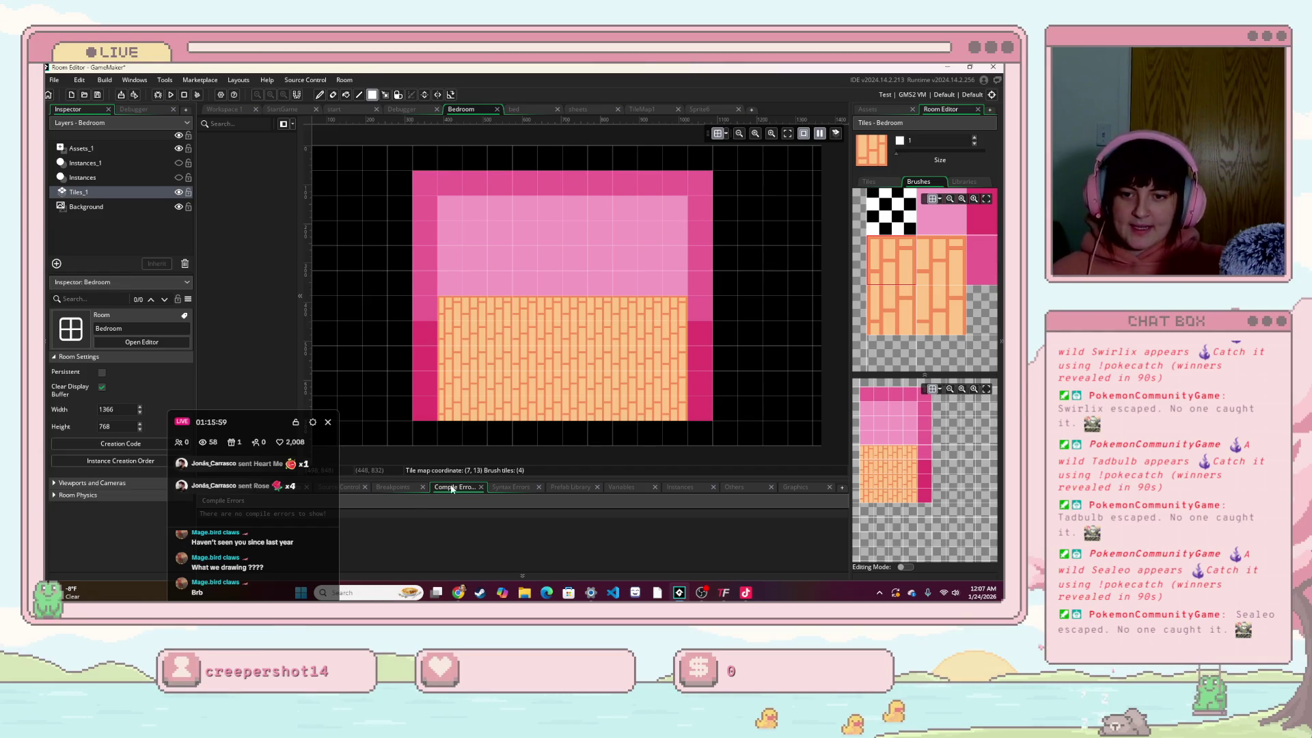
pyautogui.moveTo(240, 422); pyautogui.dragTo(168, 196)
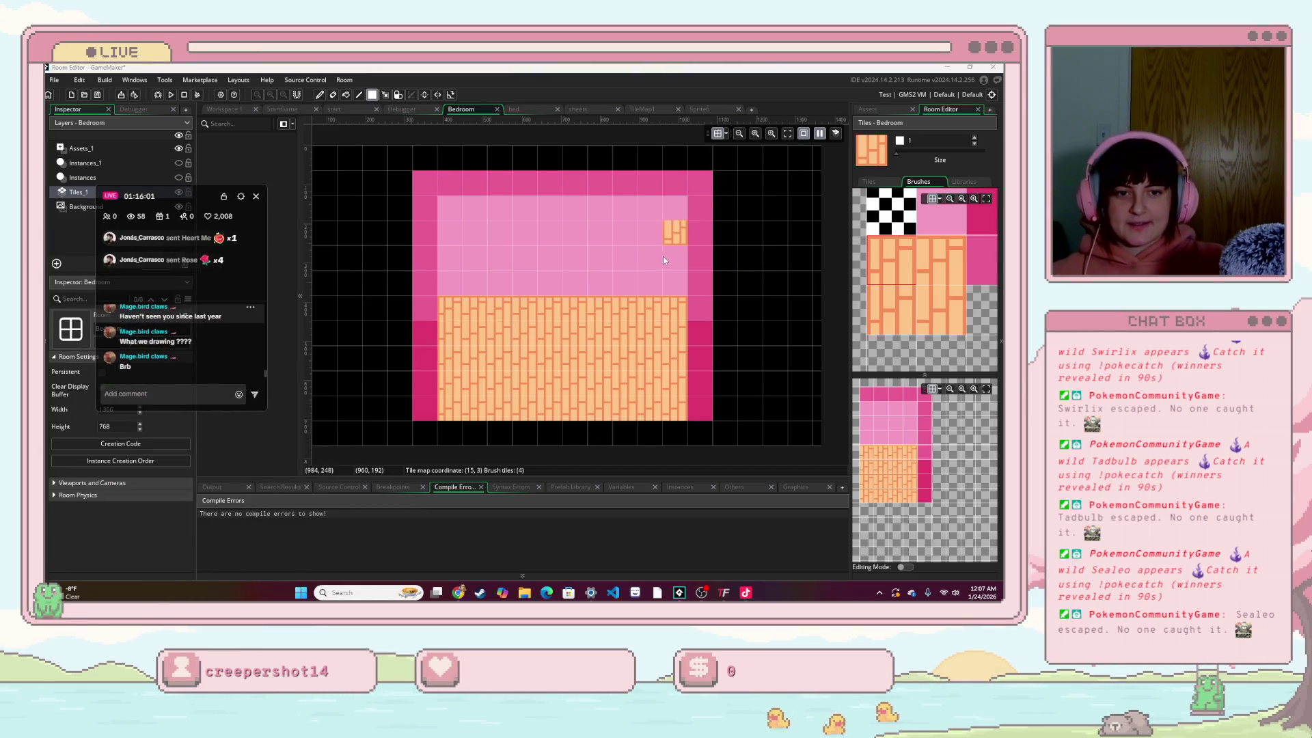
pyautogui.scroll(-3, 663, 260)
pyautogui.scroll(4, 653, 284)
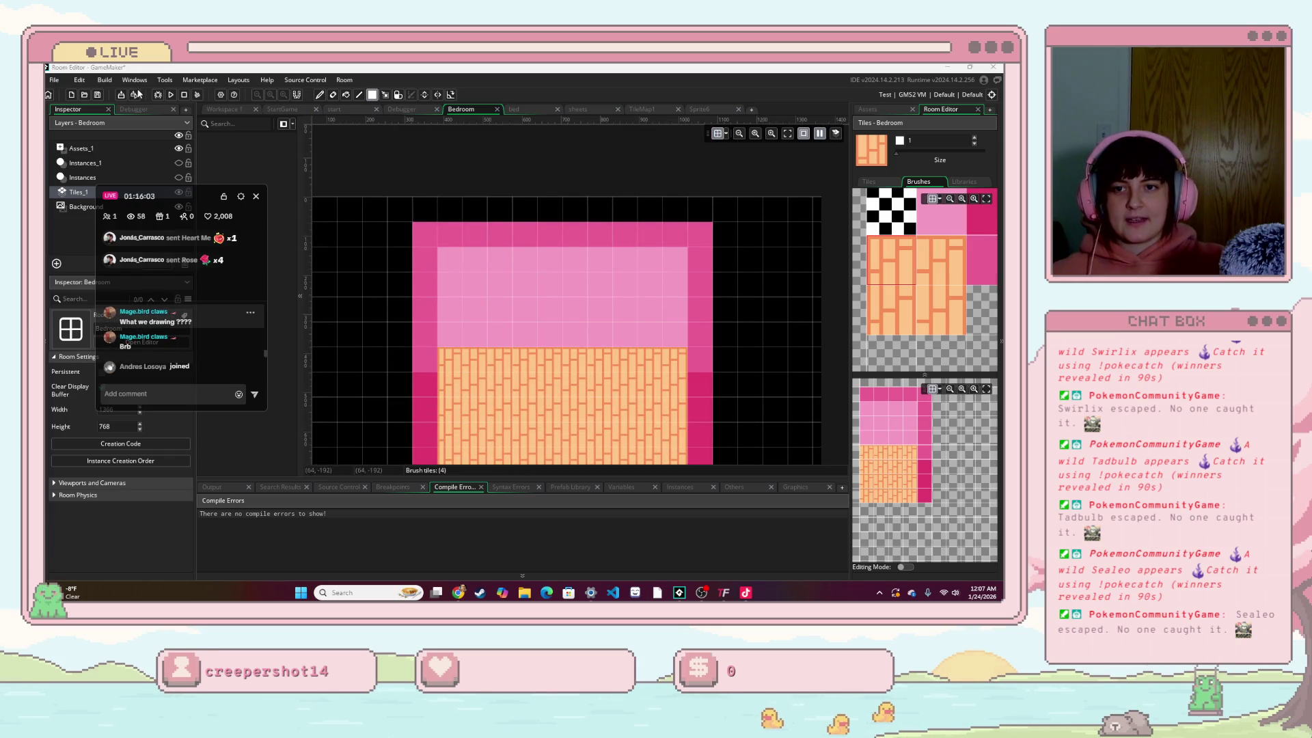
# Step: Run the game, start it from the title screen to view the plank-floored bedroom, then close it
pyautogui.click(171, 97)
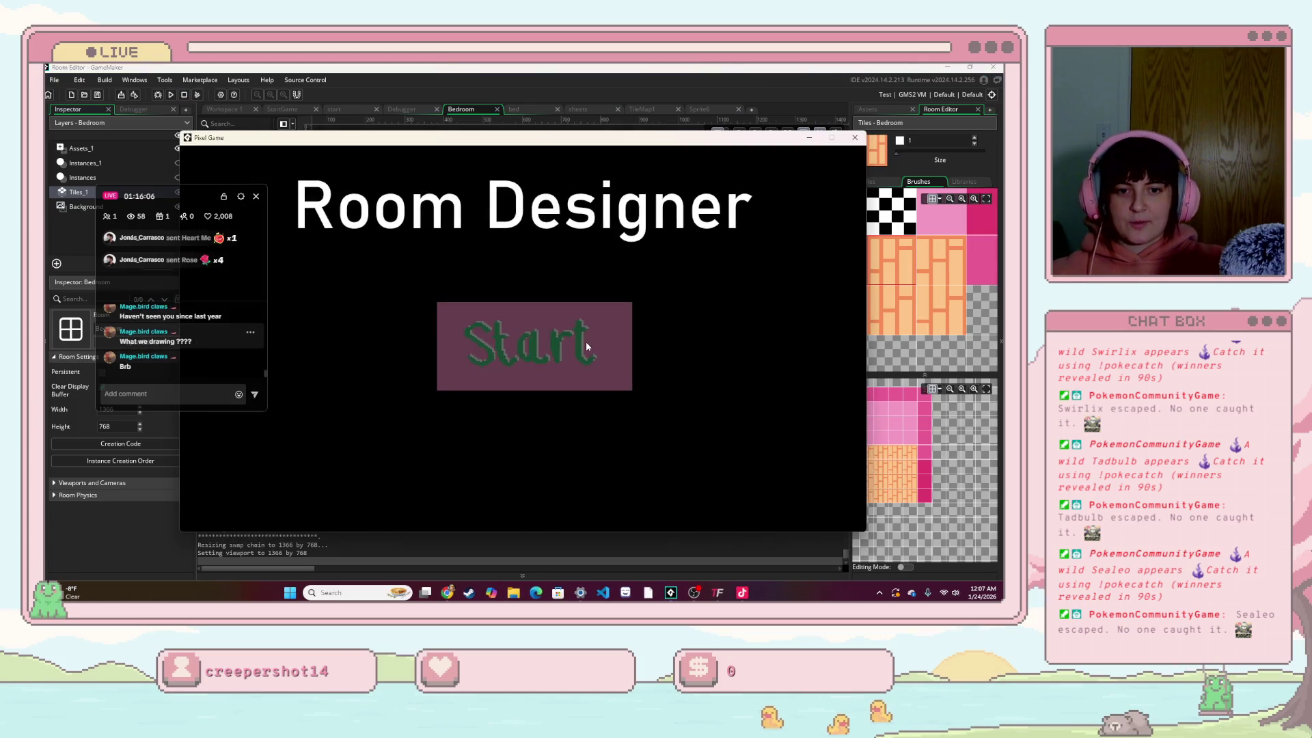
pyautogui.click(585, 345)
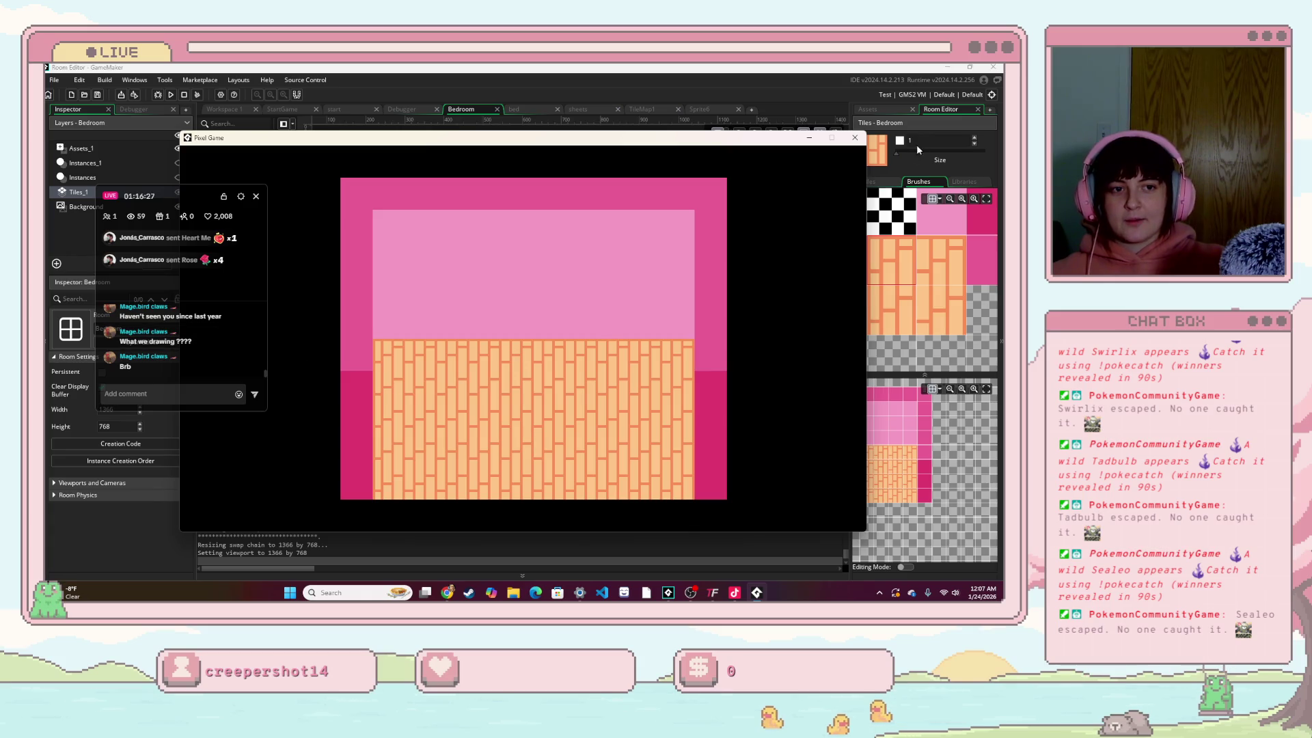
pyautogui.click(853, 139)
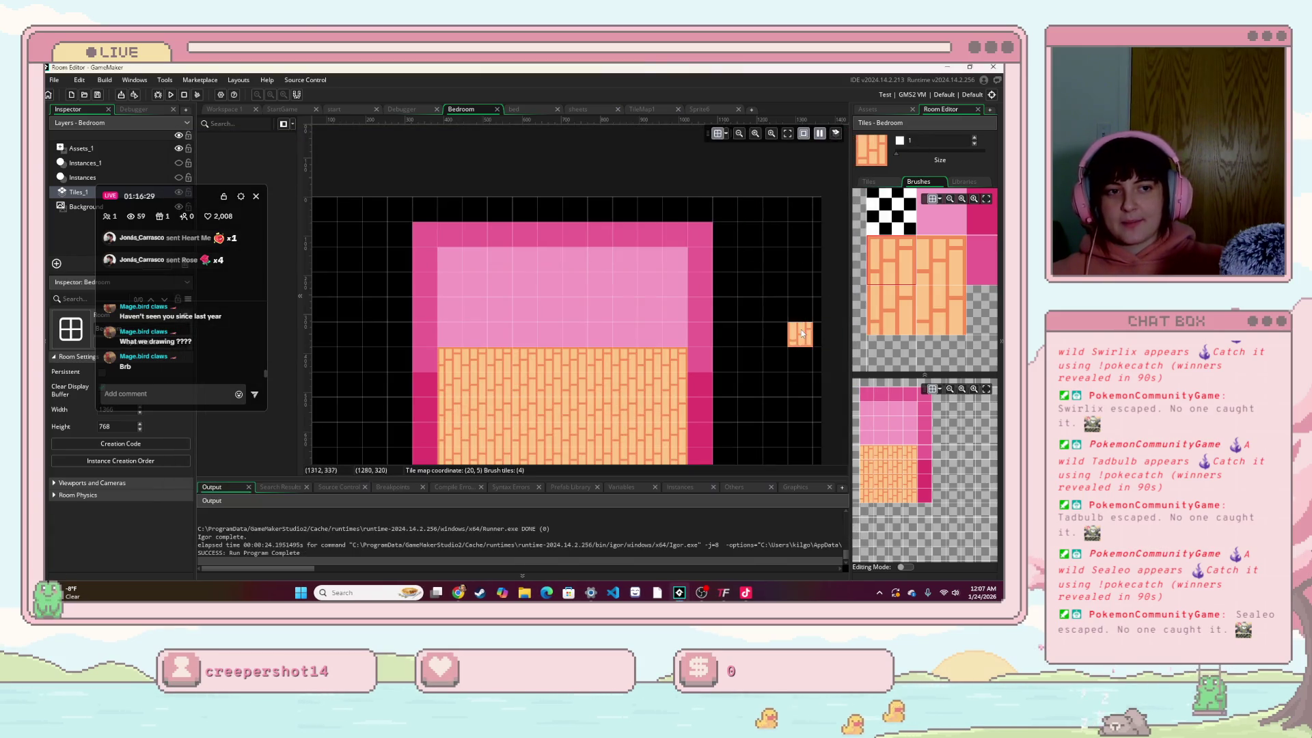
# Step: Open the bed sprite and its Resize settings, then cancel so it stays 64 × 64
pyautogui.click(898, 112)
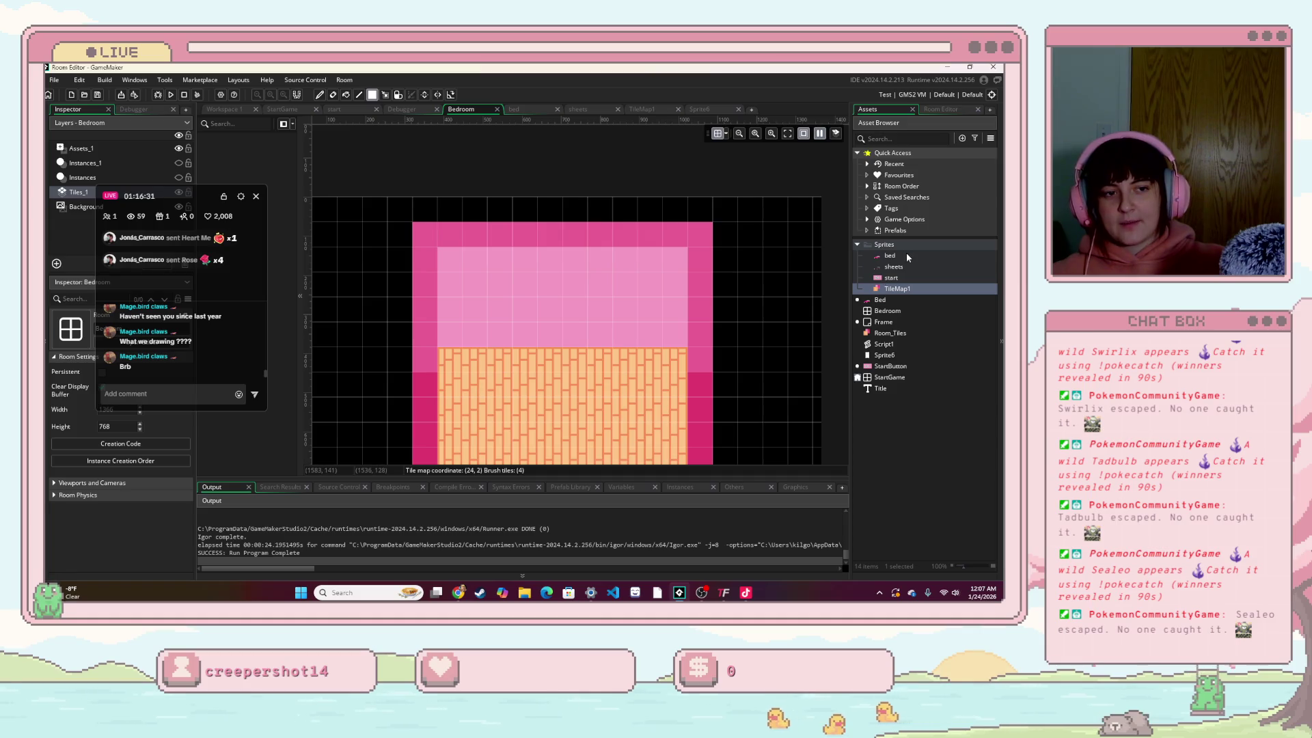
pyautogui.click(906, 253)
pyautogui.doubleClick(890, 256)
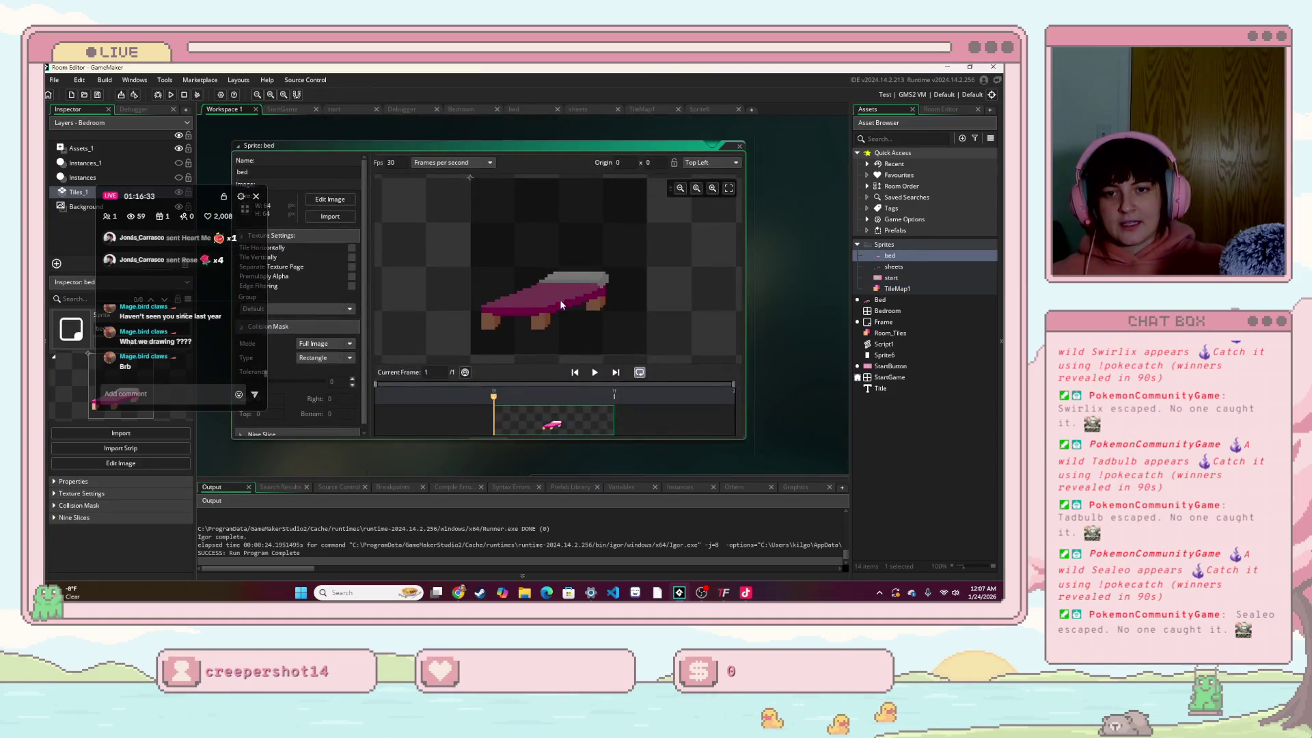
pyautogui.moveTo(194, 211); pyautogui.dragTo(146, 346)
pyautogui.click(246, 209)
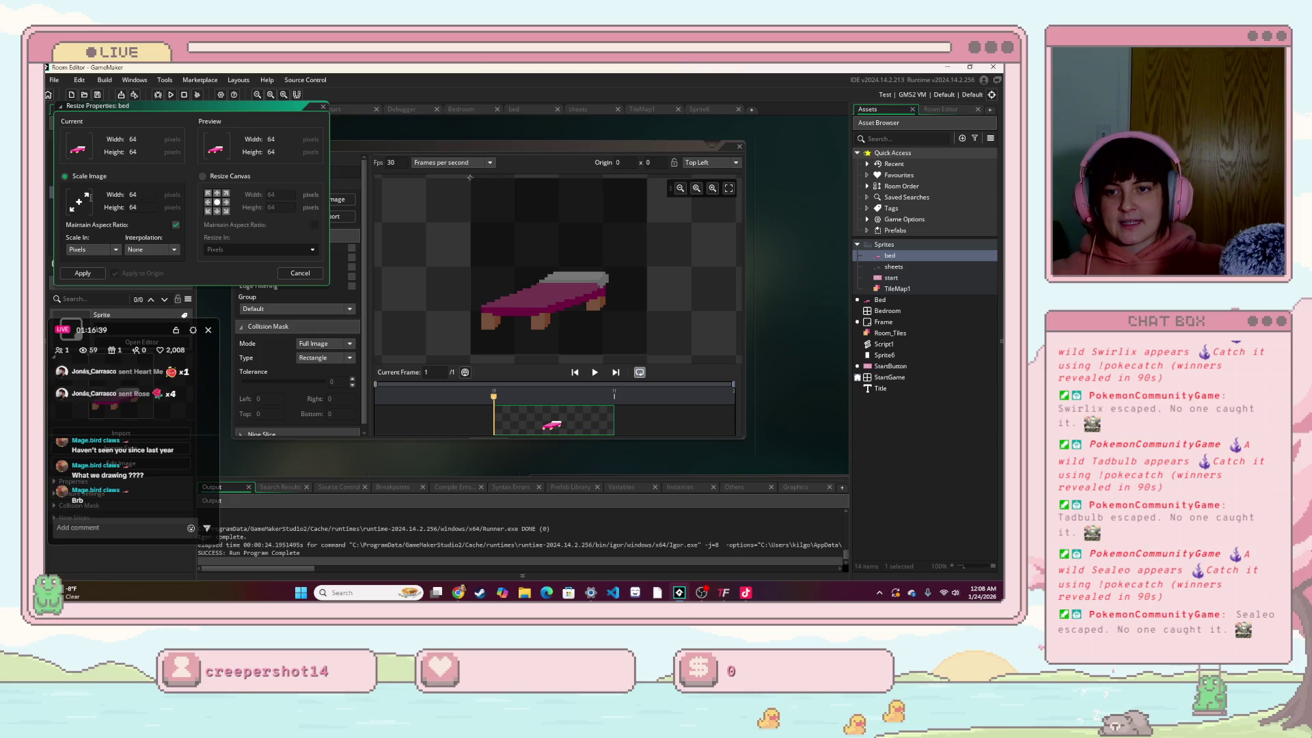
pyautogui.click(132, 194)
pyautogui.write('31')
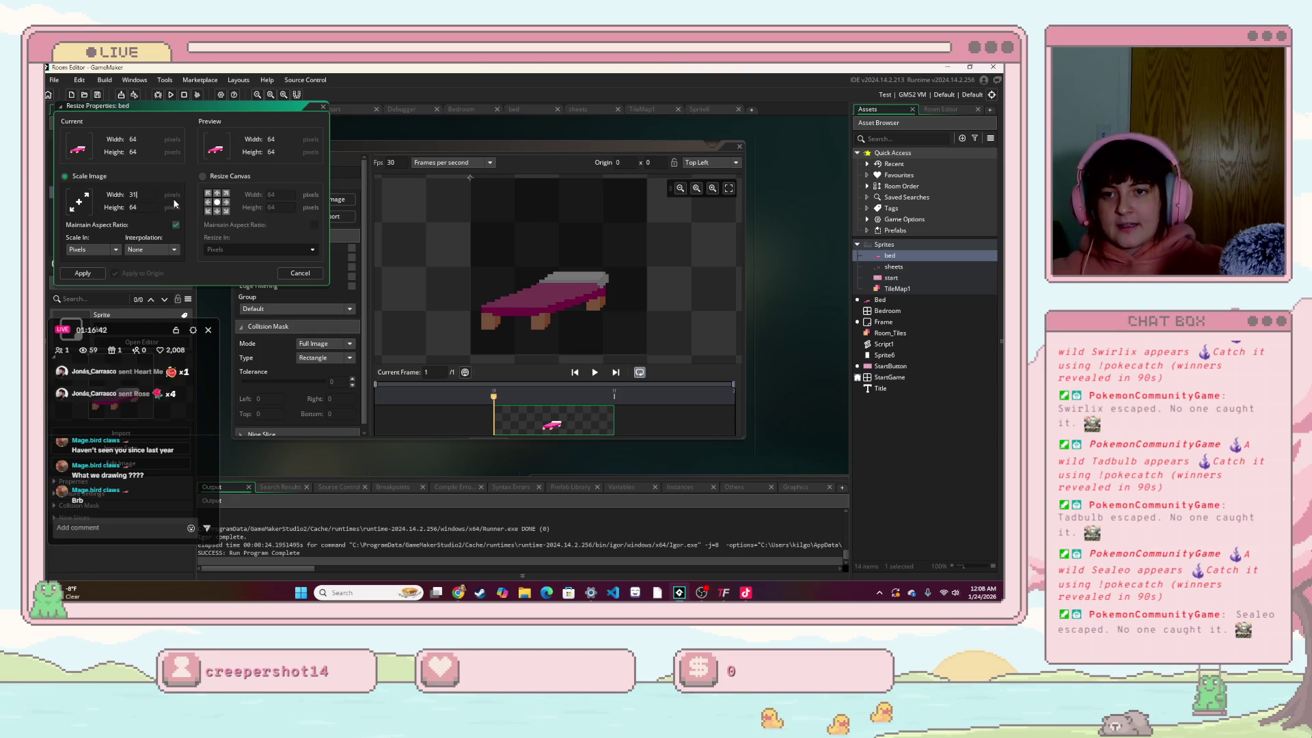
pyautogui.press('BackSpace')
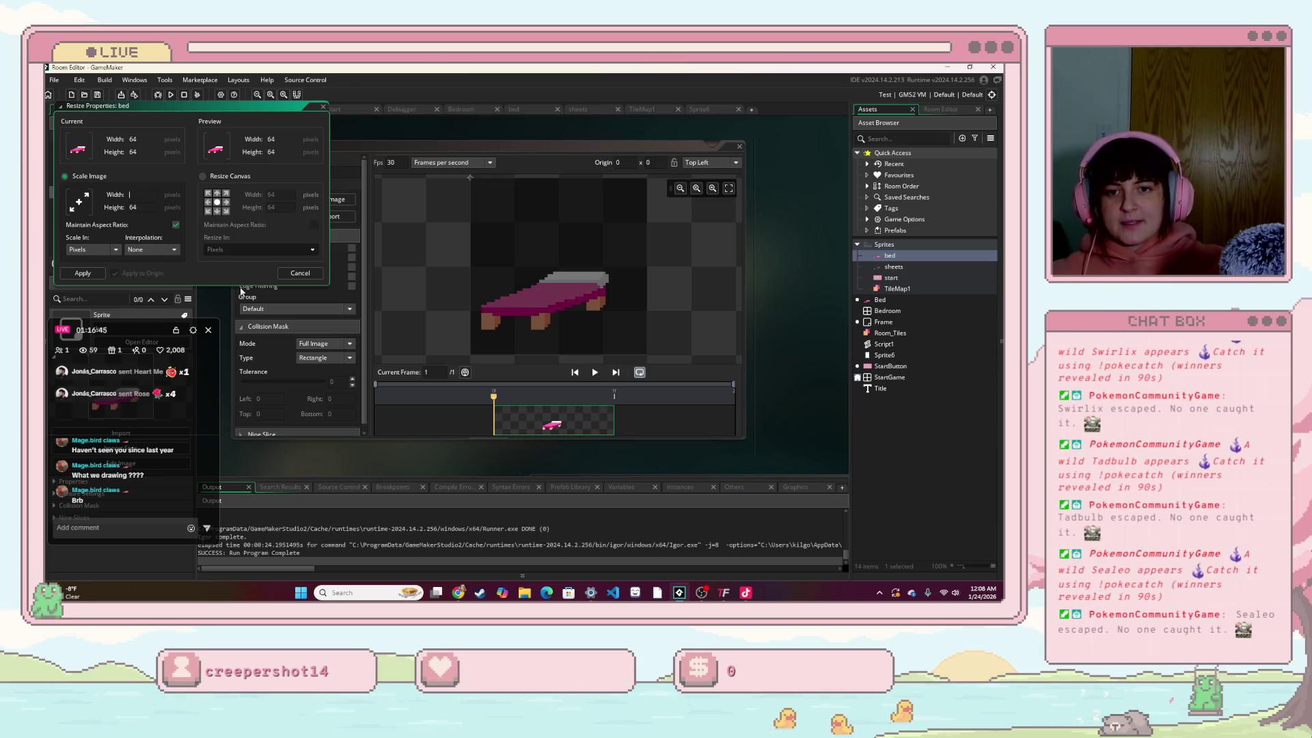
pyautogui.write('1')
pyautogui.click(291, 274)
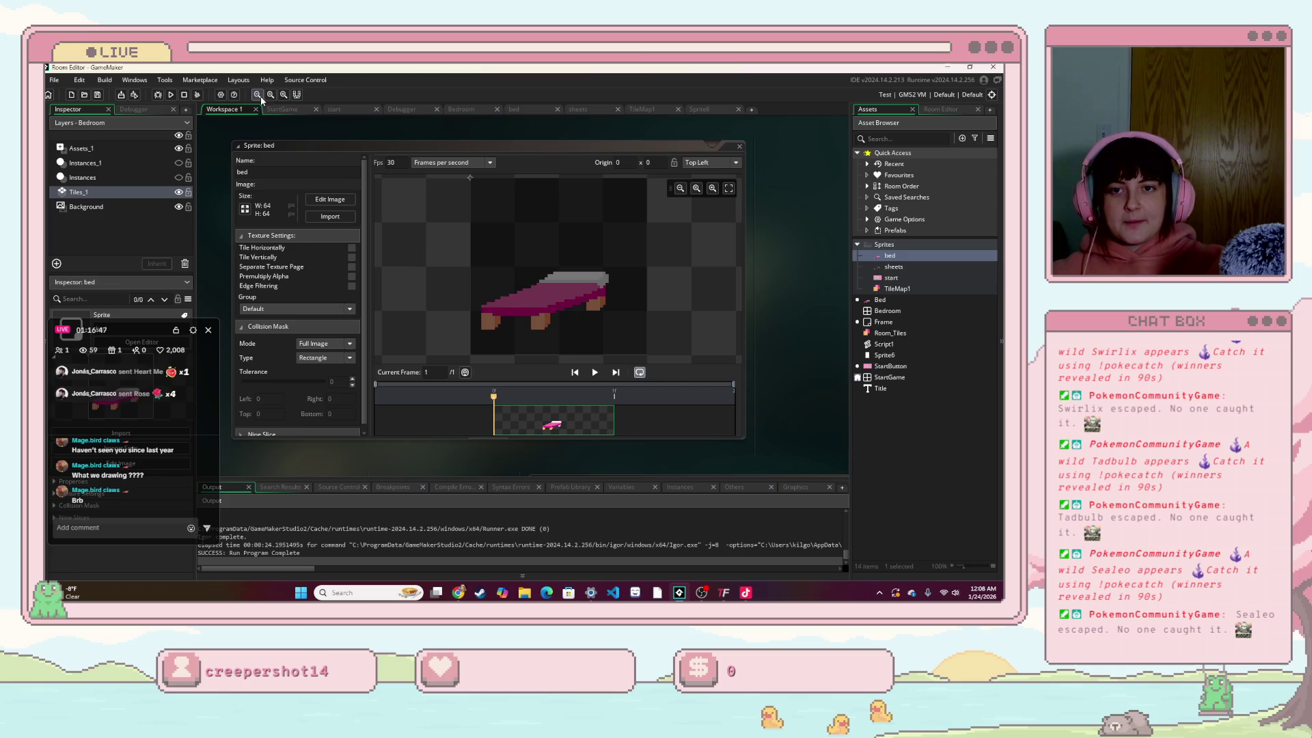
# Step: Drop the Bed object into the Bedroom room and create a new instance layer for it
pyautogui.click(335, 109)
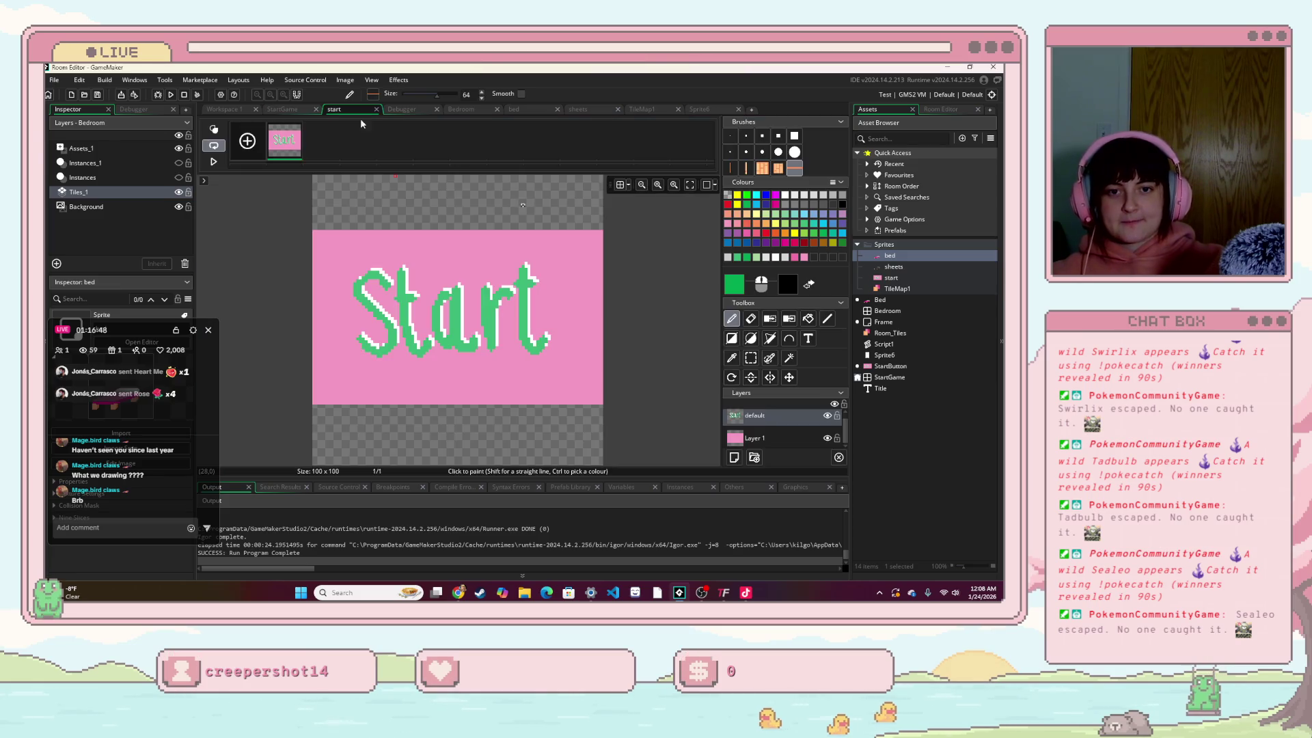
pyautogui.click(457, 110)
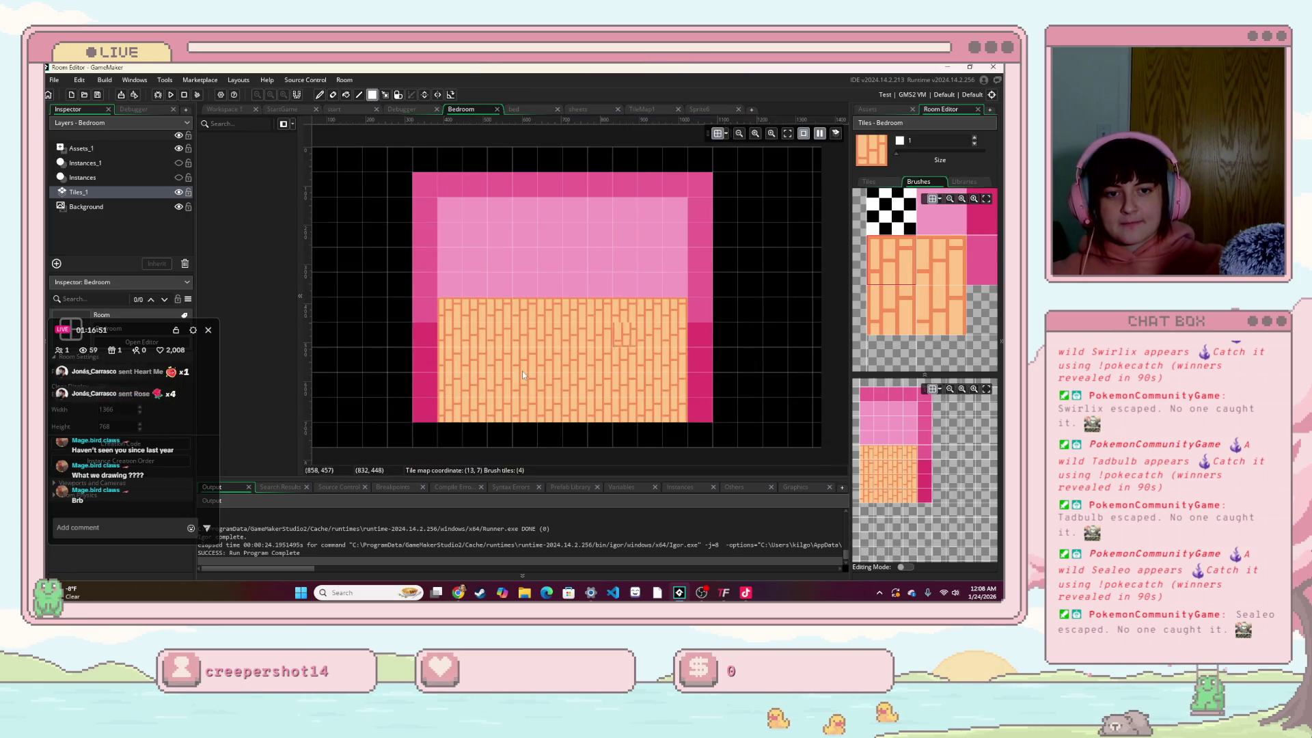
pyautogui.click(871, 109)
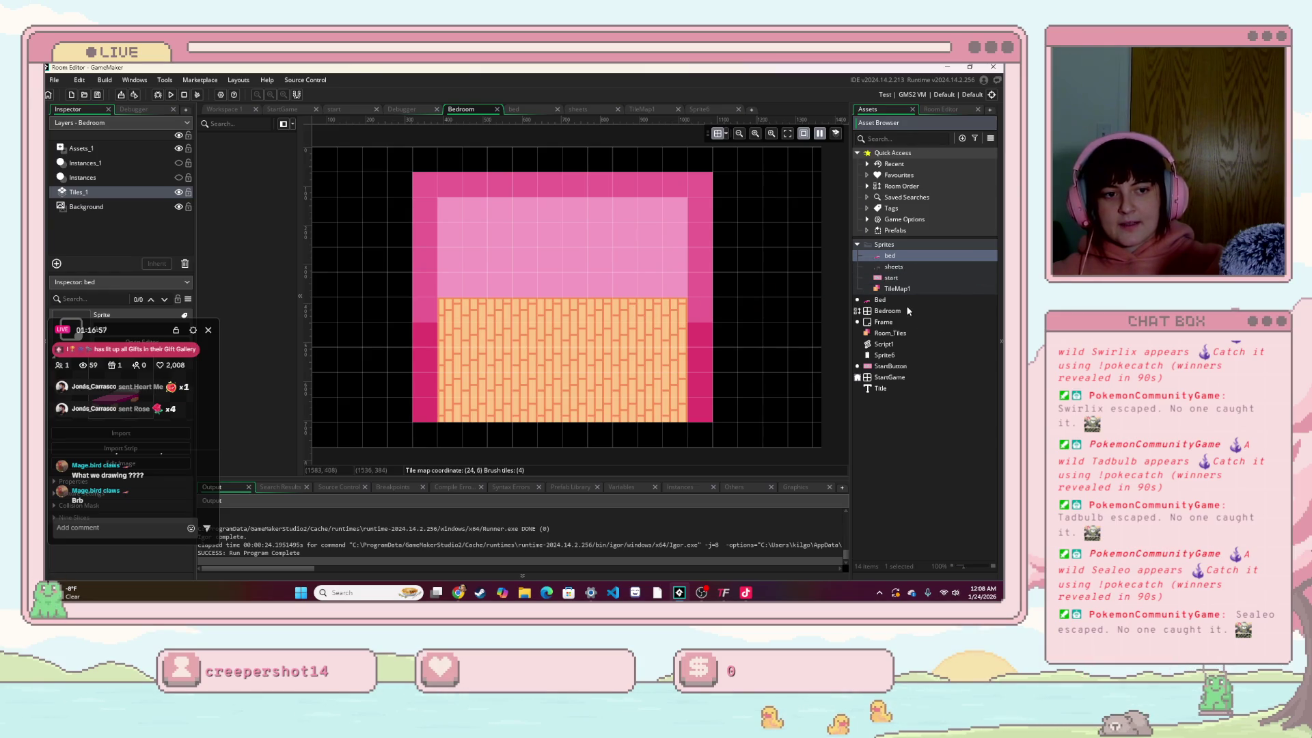
pyautogui.moveTo(879, 299); pyautogui.dragTo(601, 338)
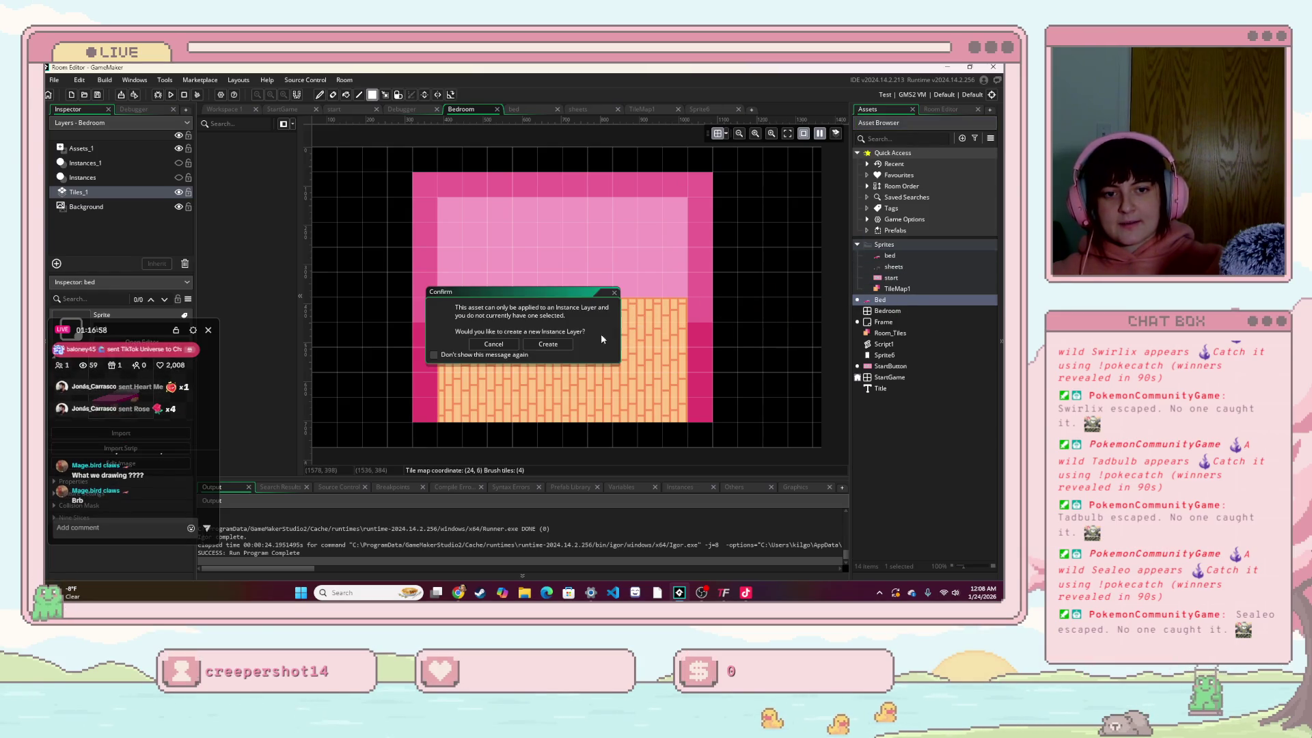
pyautogui.click(546, 344)
# Step: Shift the bed left, make it narrower and taller, and move it up toward the back wall
pyautogui.moveTo(604, 346); pyautogui.dragTo(581, 345)
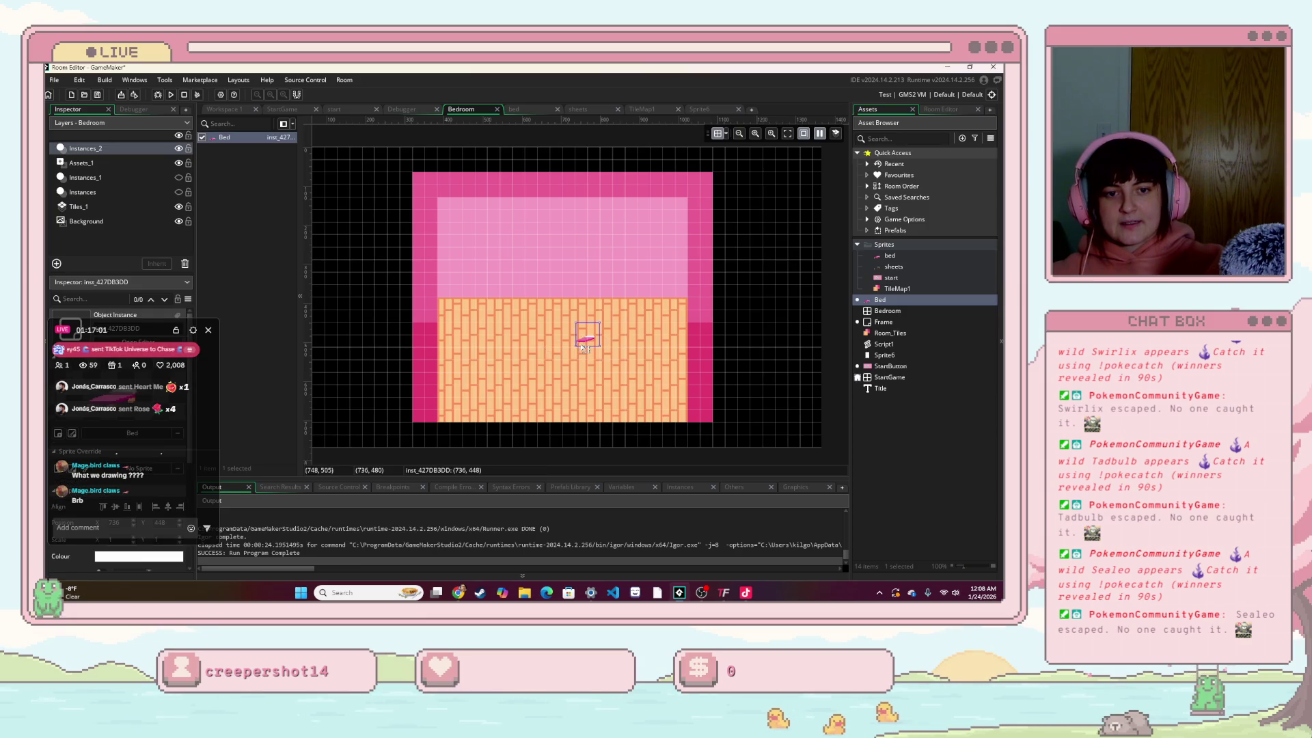
pyautogui.moveTo(641, 390)
pyautogui.mouseDown()
pyautogui.moveTo(666, 413)
pyautogui.moveTo(616, 414)
pyautogui.mouseUp()
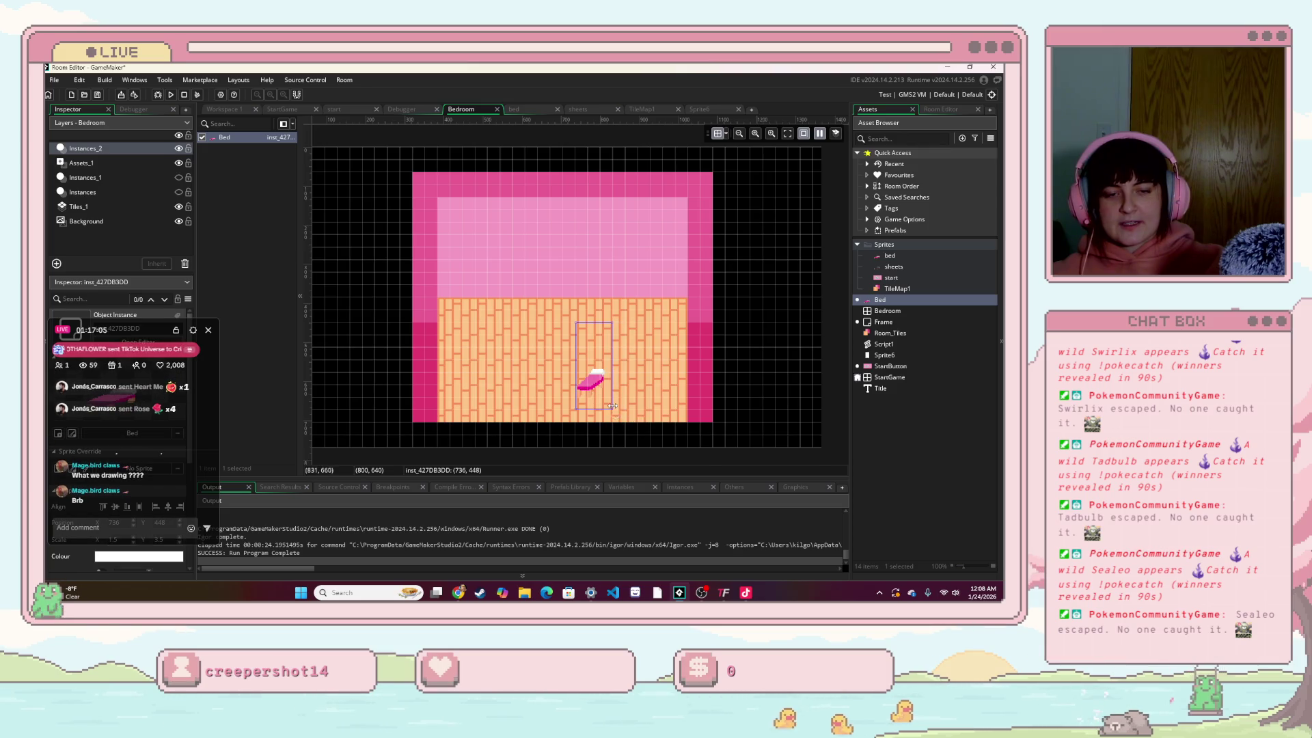
pyautogui.scroll(4, 612, 406)
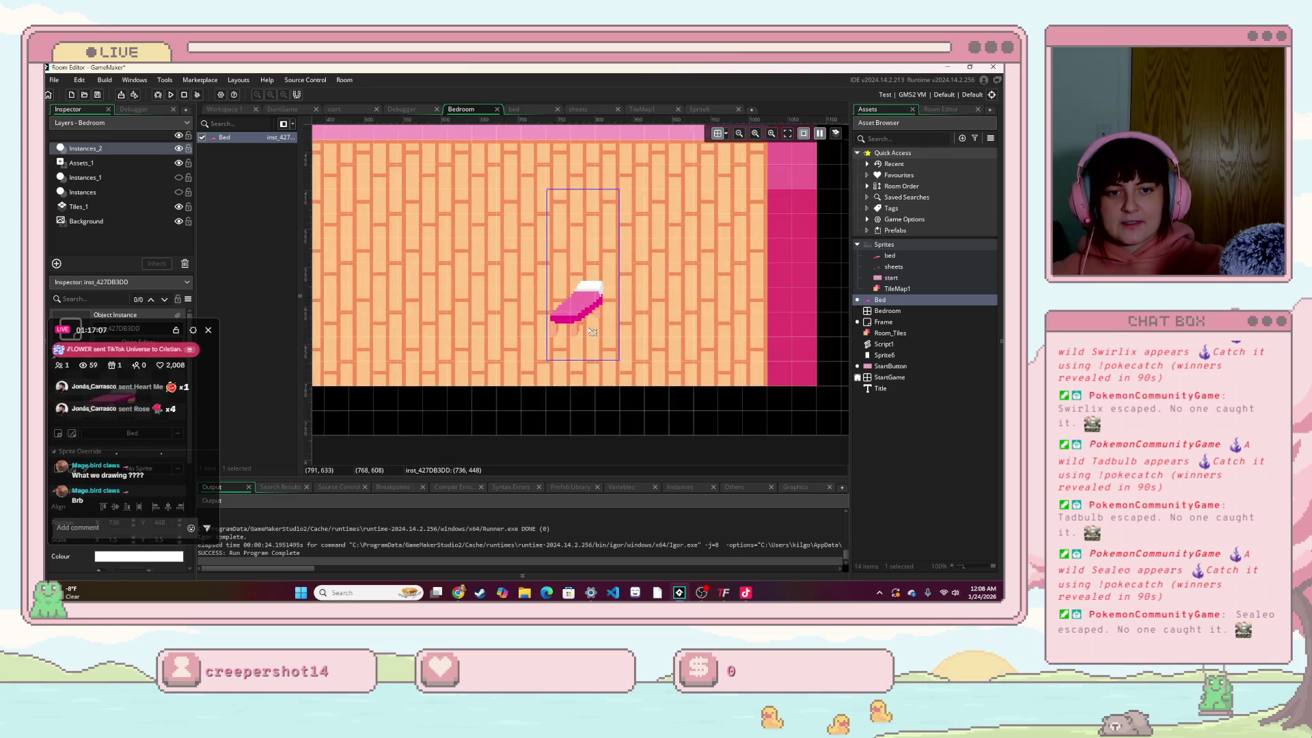
pyautogui.moveTo(593, 332)
pyautogui.mouseDown()
pyautogui.moveTo(570, 260)
pyautogui.moveTo(597, 169)
pyautogui.moveTo(618, 233)
pyautogui.mouseUp()
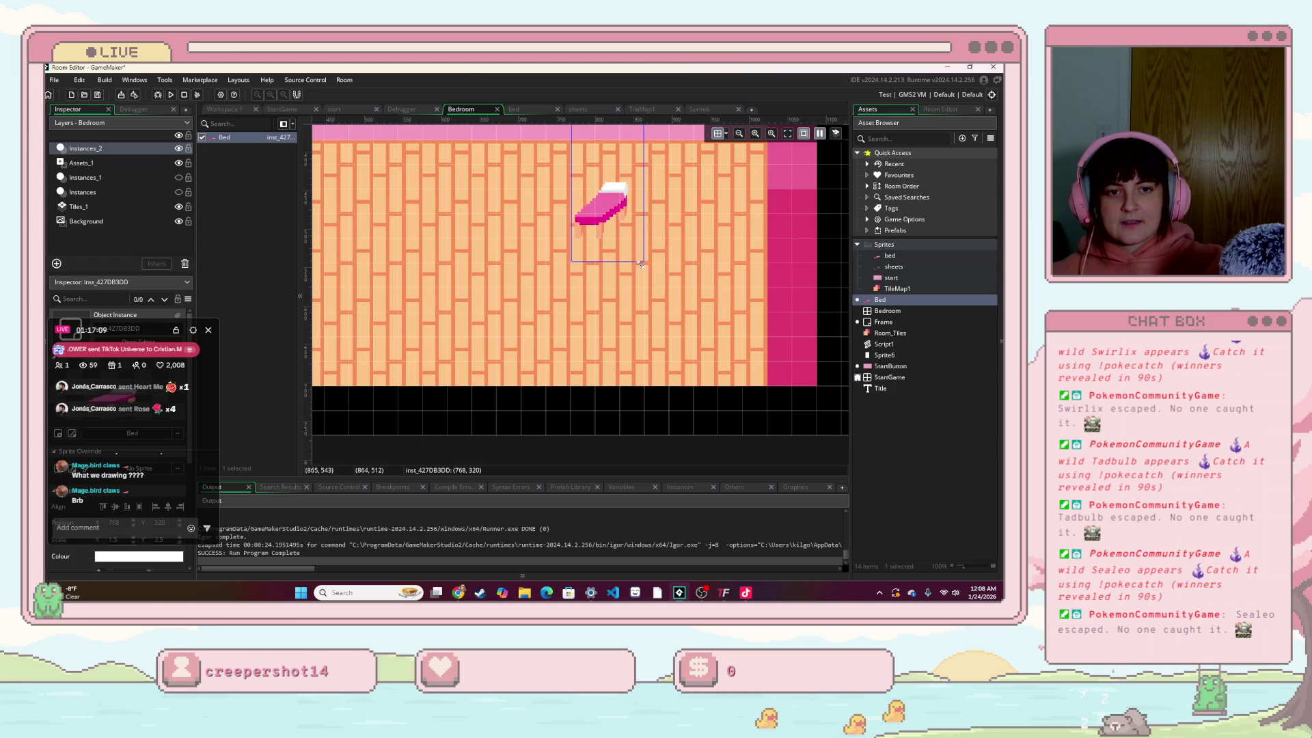
pyautogui.scroll(-1, 640, 259)
pyautogui.scroll(3, 639, 250)
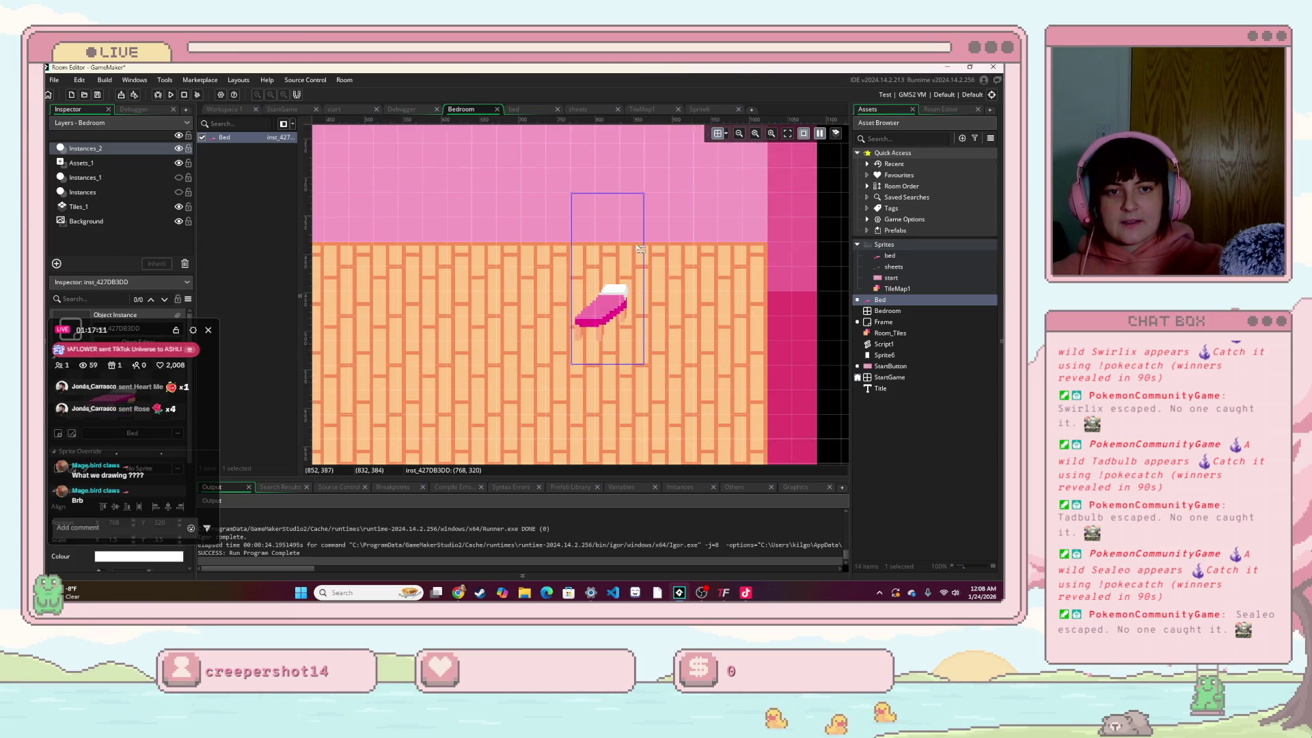
# Step: Squash and restretch the bed until it sits at 800, 320 with scale 1.5
pyautogui.moveTo(605, 210)
pyautogui.mouseDown()
pyautogui.moveTo(604, 324)
pyautogui.moveTo(626, 311)
pyautogui.moveTo(625, 279)
pyautogui.mouseUp()
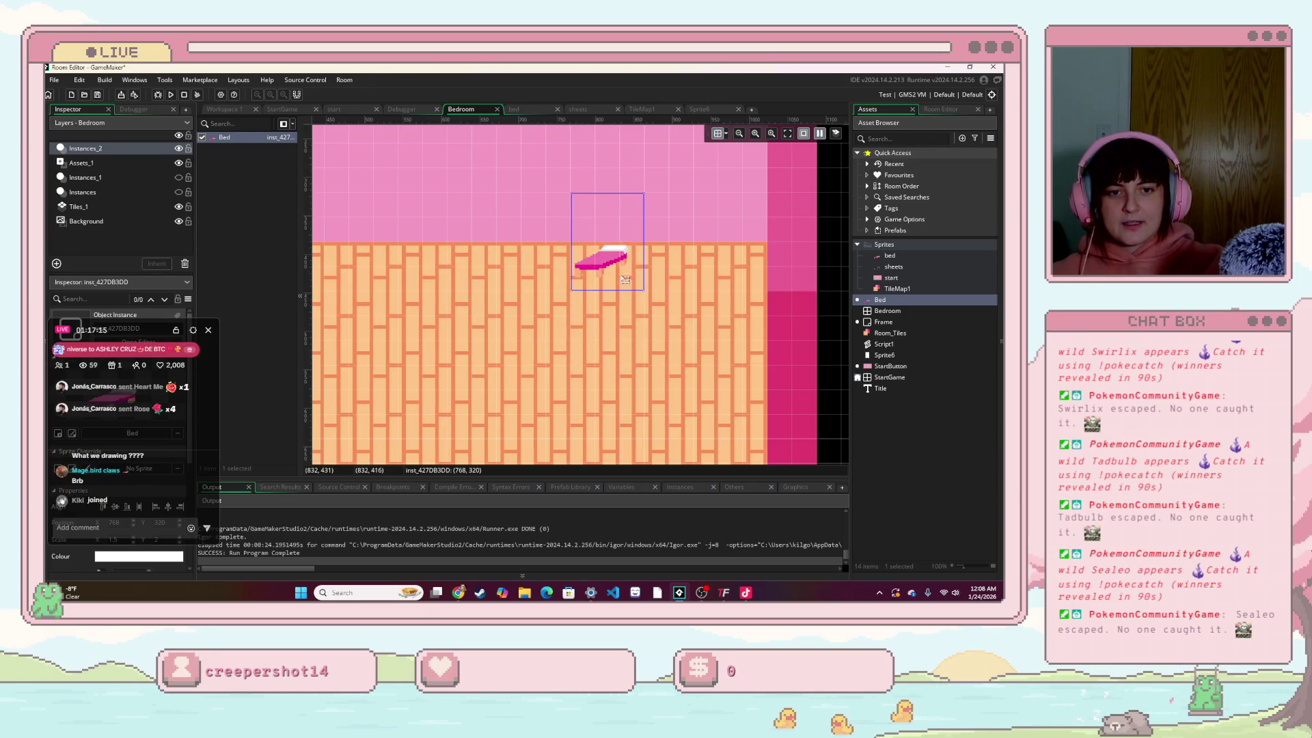
pyautogui.moveTo(608, 192); pyautogui.dragTo(608, 243)
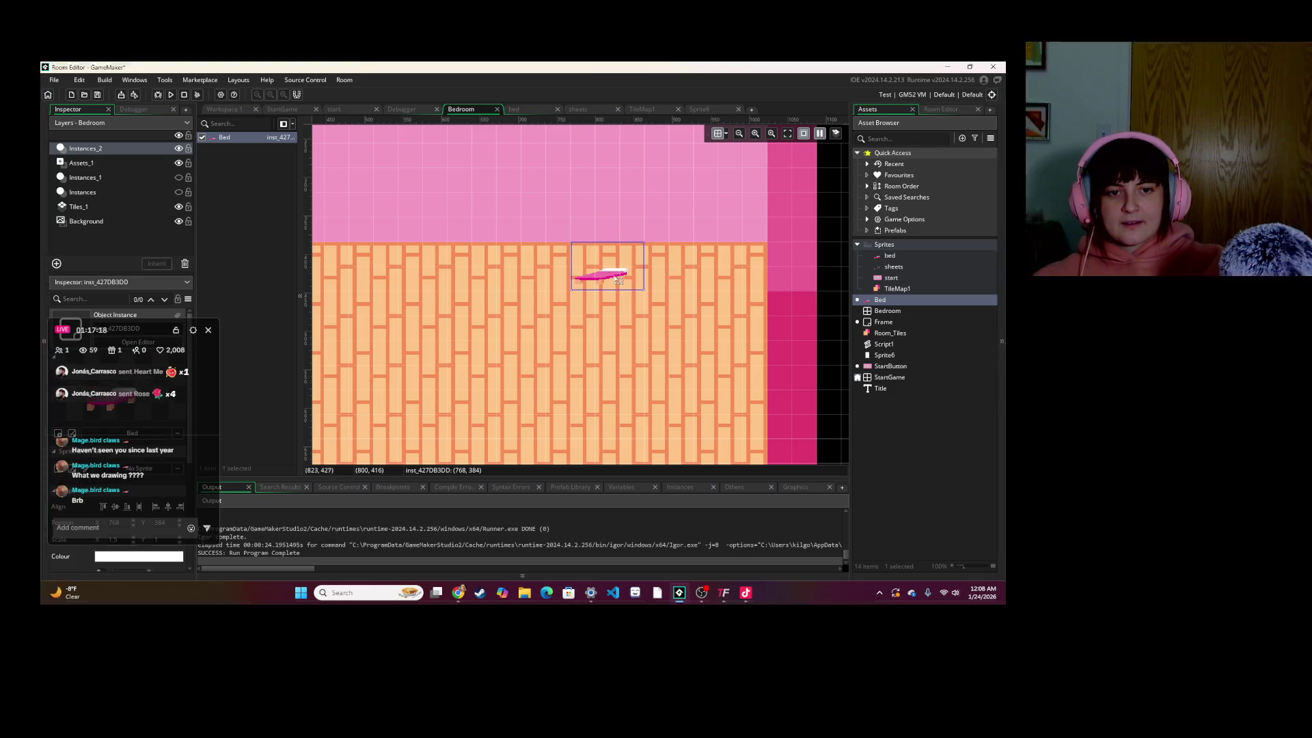
pyautogui.moveTo(609, 279); pyautogui.dragTo(633, 278)
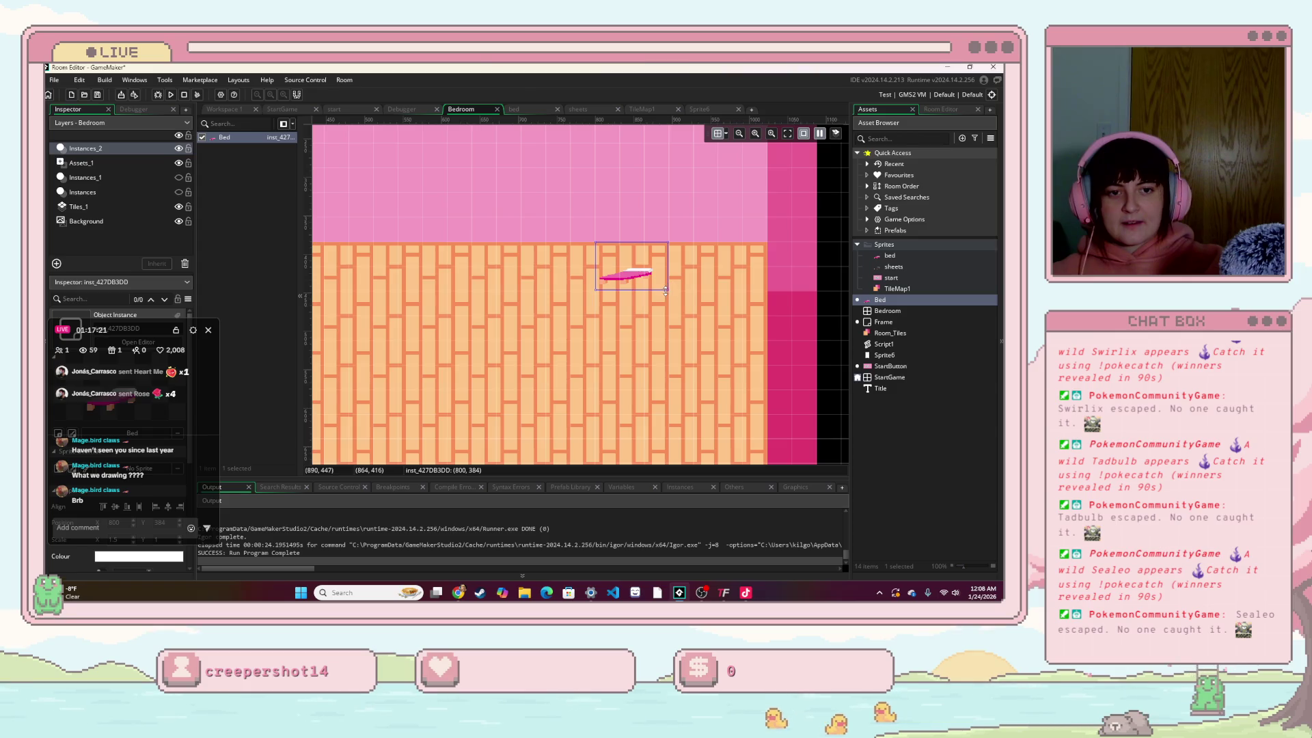
pyautogui.moveTo(665, 311)
pyautogui.mouseDown()
pyautogui.moveTo(661, 349)
pyautogui.moveTo(635, 280)
pyautogui.moveTo(651, 262)
pyautogui.mouseUp()
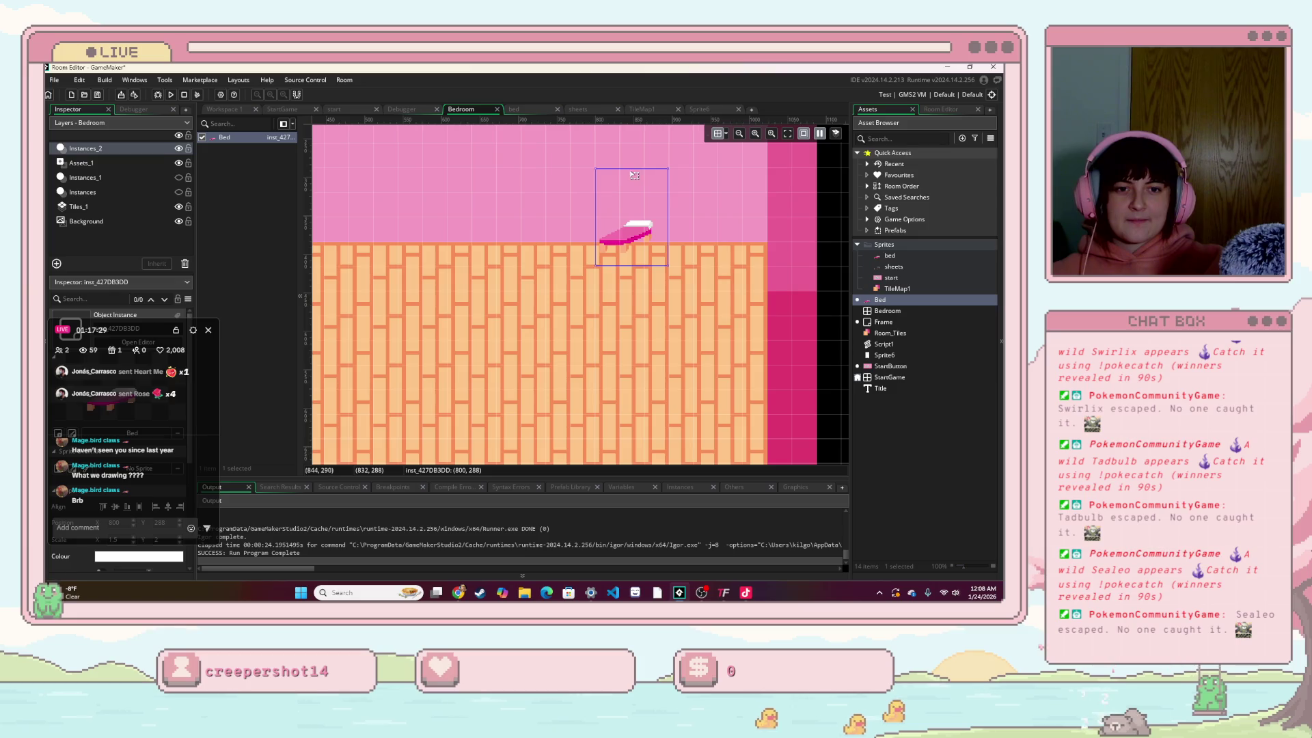
pyautogui.moveTo(631, 167); pyautogui.dragTo(632, 179)
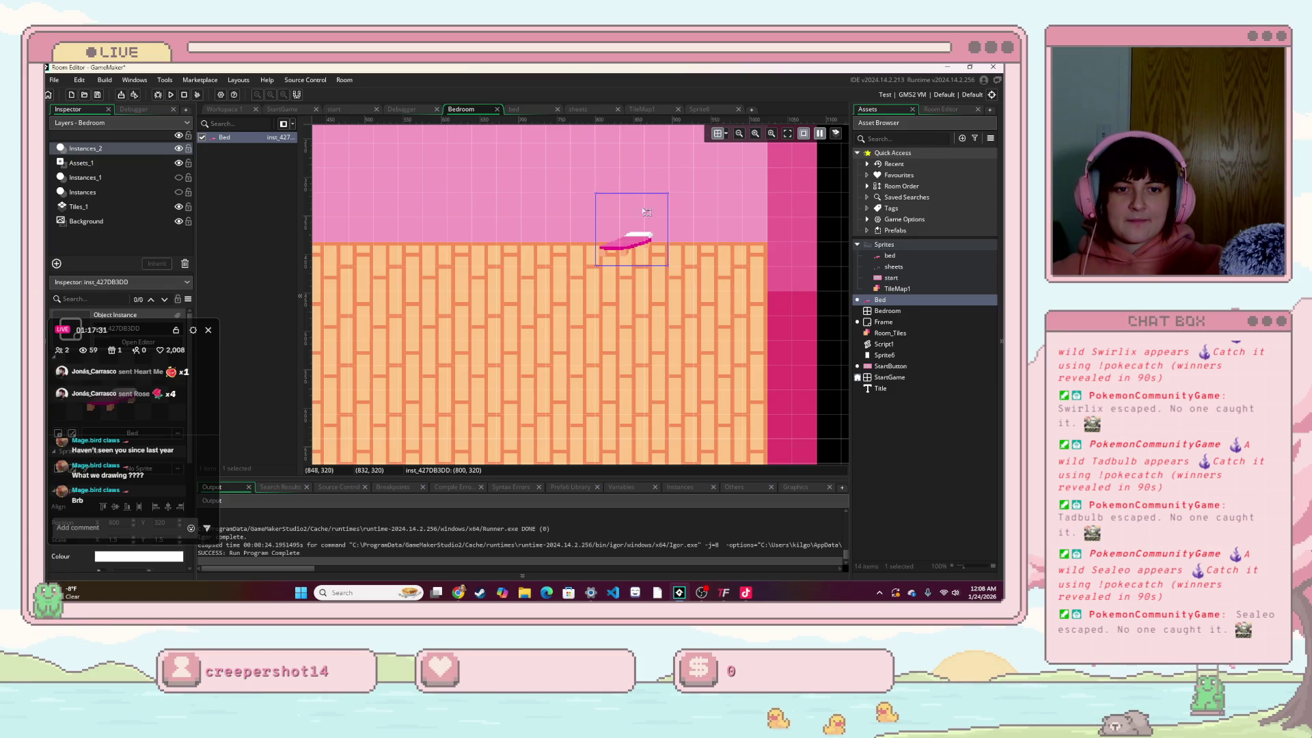
pyautogui.scroll(5, 650, 246)
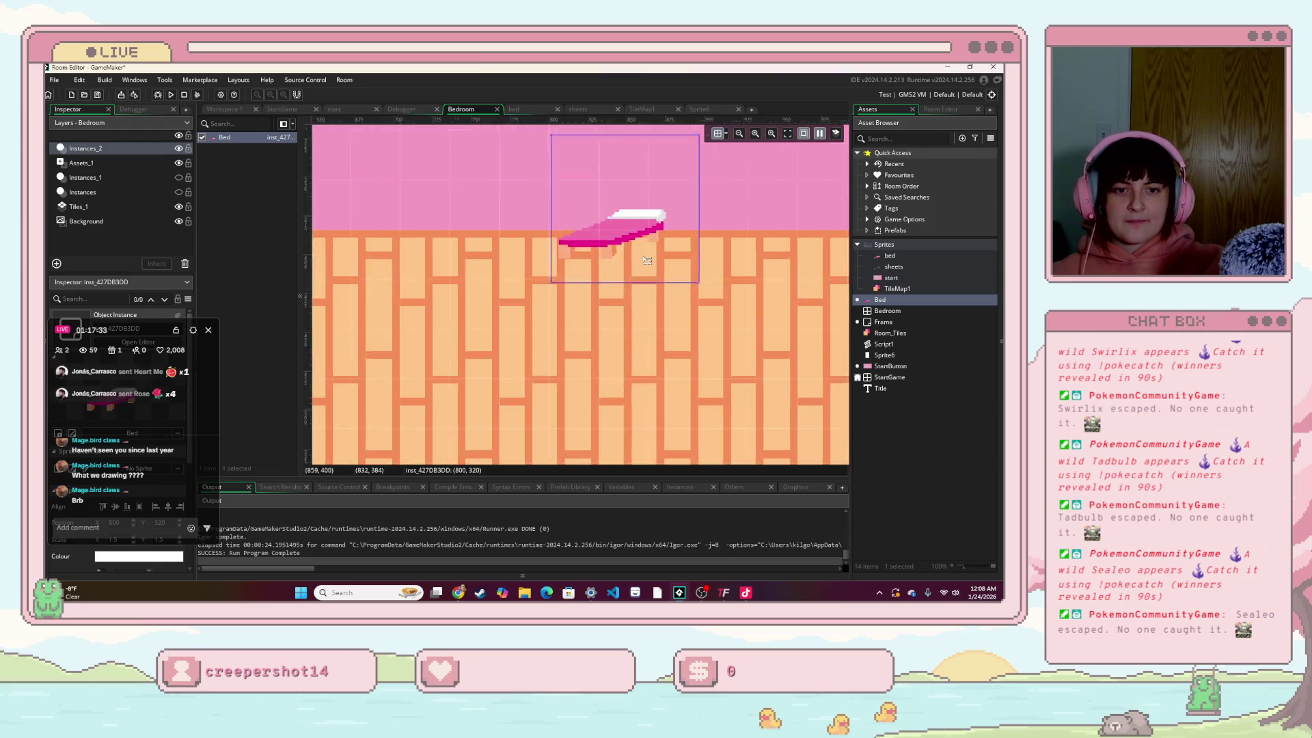
pyautogui.scroll(-5, 647, 262)
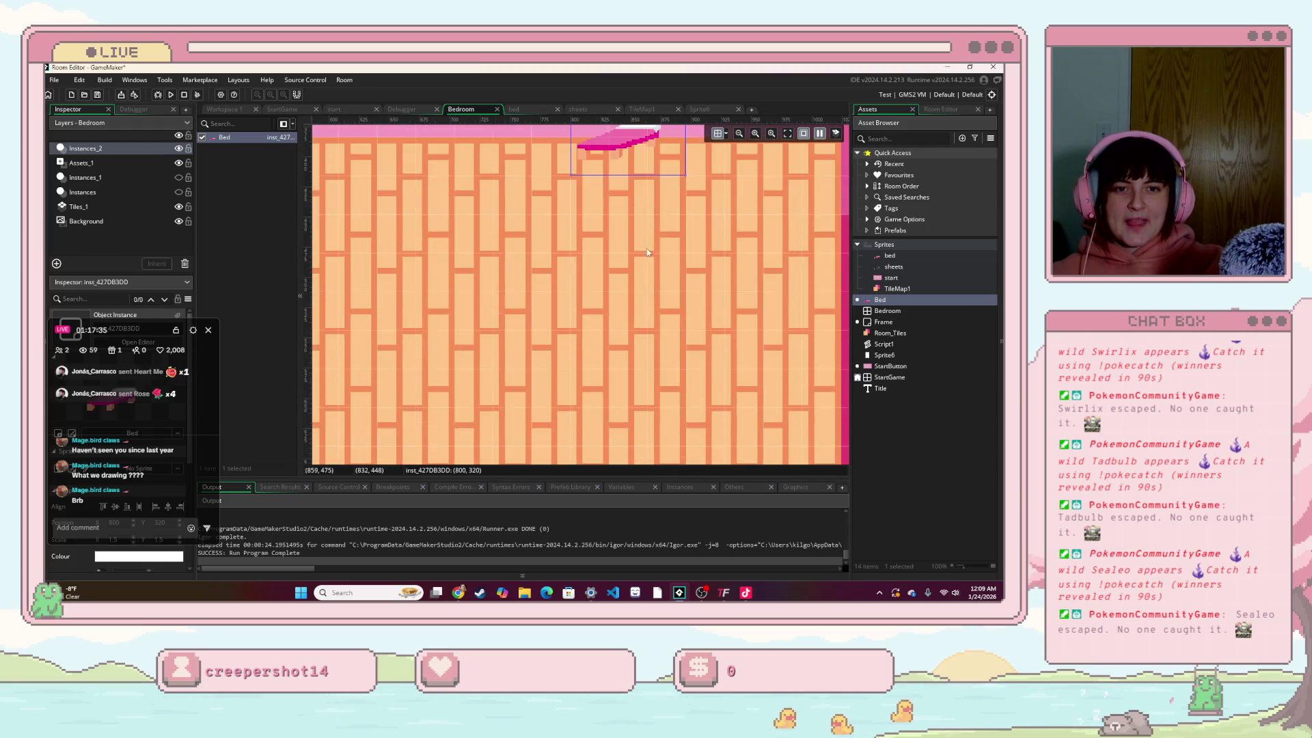
pyautogui.scroll(3, 663, 249)
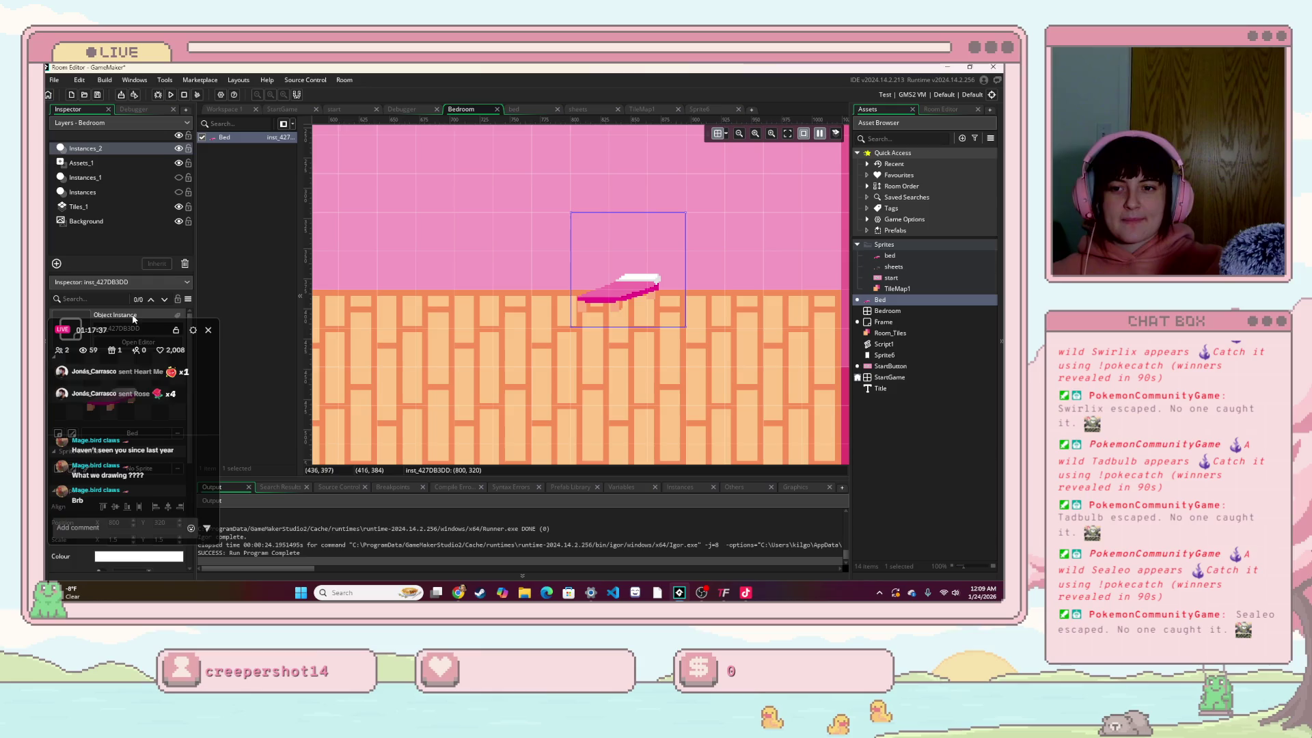
pyautogui.moveTo(134, 325)
pyautogui.mouseDown()
pyautogui.moveTo(362, 325)
pyautogui.moveTo(385, 261)
pyautogui.mouseUp()
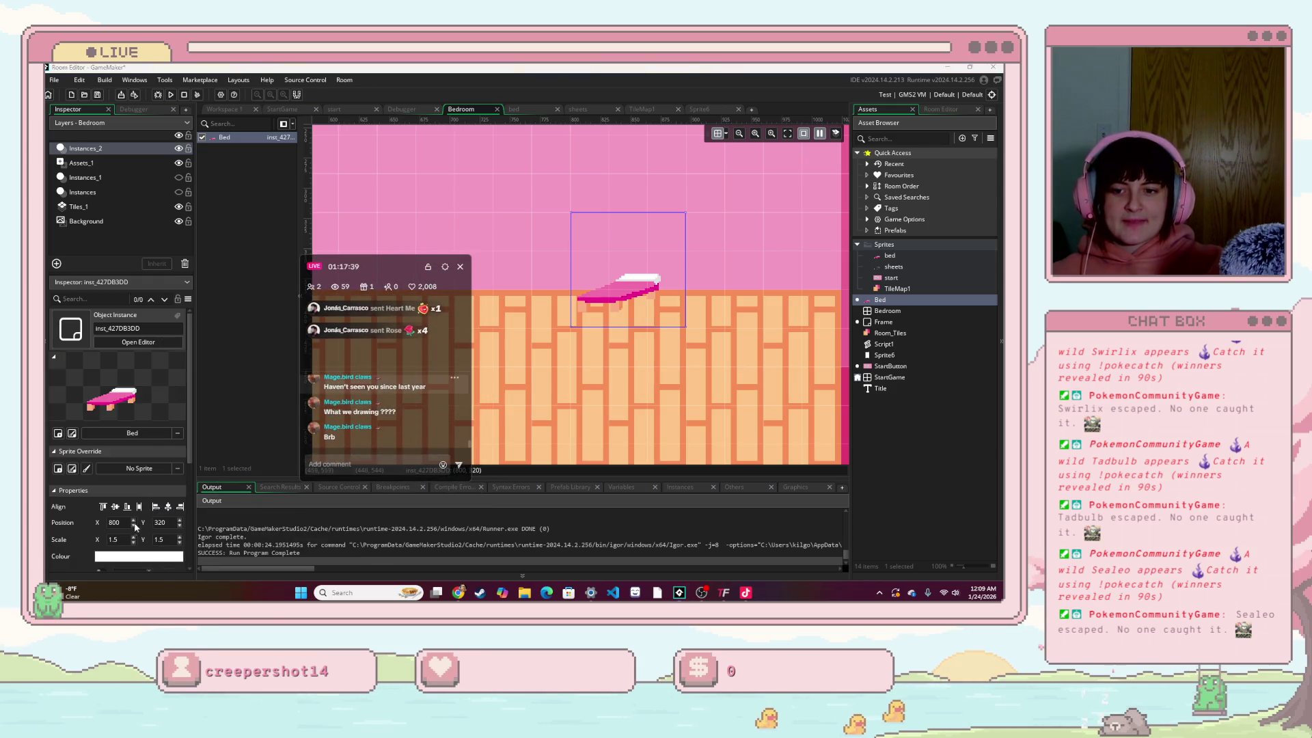
# Step: Reset the bed's scale to 1 by 1 and move it down and right to 864, 416
pyautogui.click(114, 539)
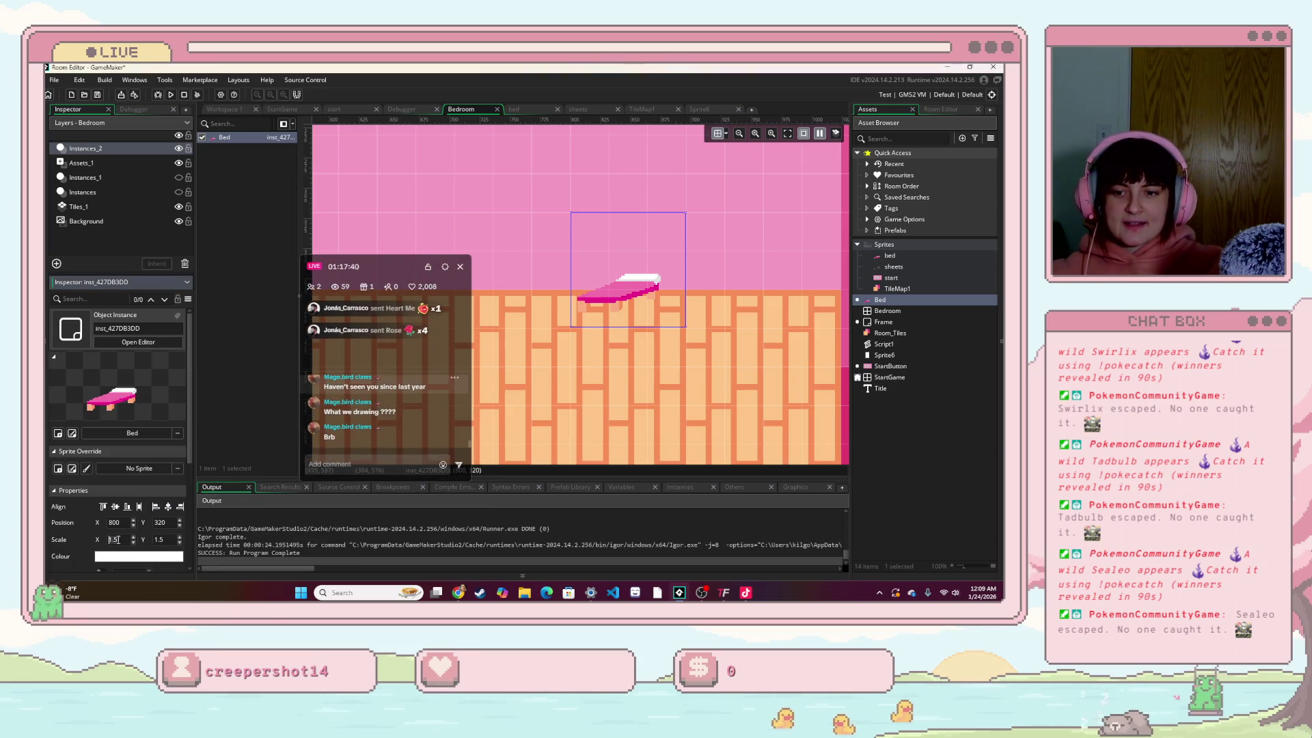
pyautogui.click(231, 544)
pyautogui.doubleClick(167, 540)
pyautogui.write('1')
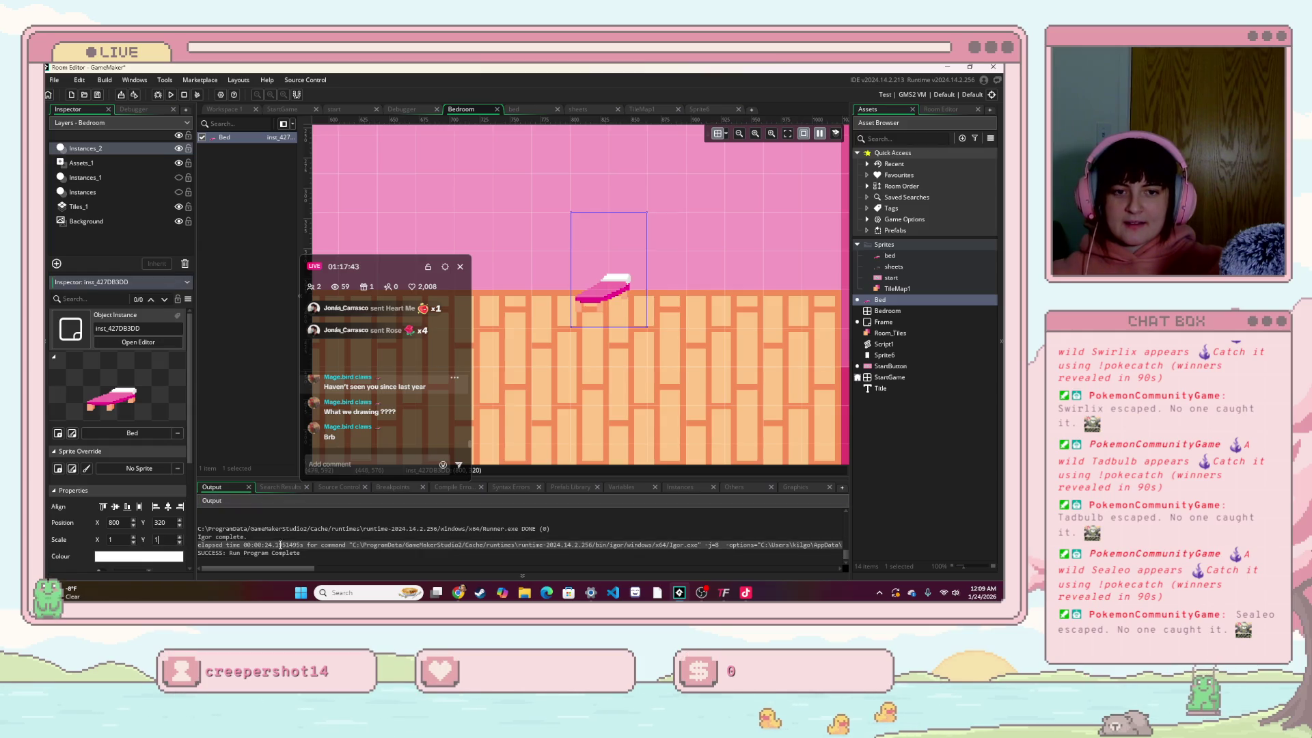
pyautogui.press('Return')
pyautogui.moveTo(604, 249); pyautogui.dragTo(604, 282)
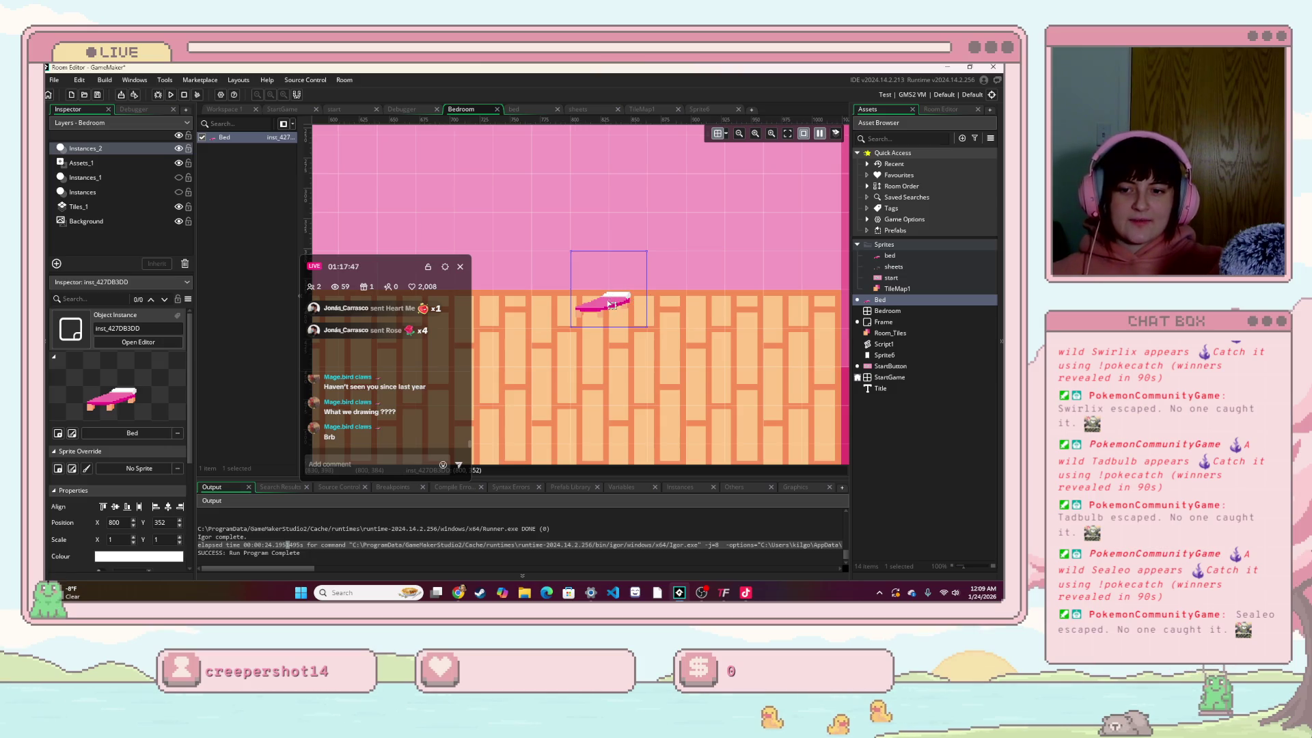
pyautogui.scroll(-2, 612, 306)
pyautogui.scroll(-2, 608, 287)
pyautogui.scroll(2, 608, 260)
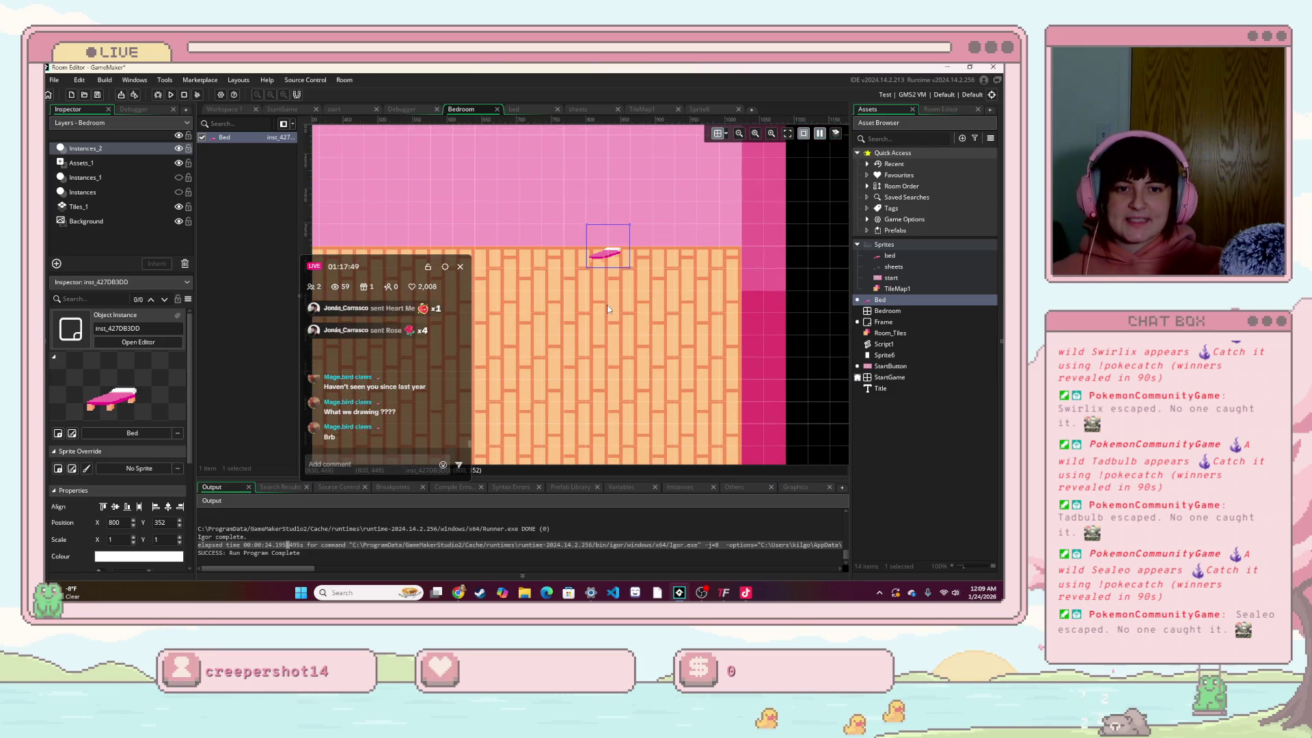
pyautogui.moveTo(620, 262)
pyautogui.mouseDown()
pyautogui.moveTo(616, 300)
pyautogui.moveTo(638, 280)
pyautogui.moveTo(664, 303)
pyautogui.mouseUp()
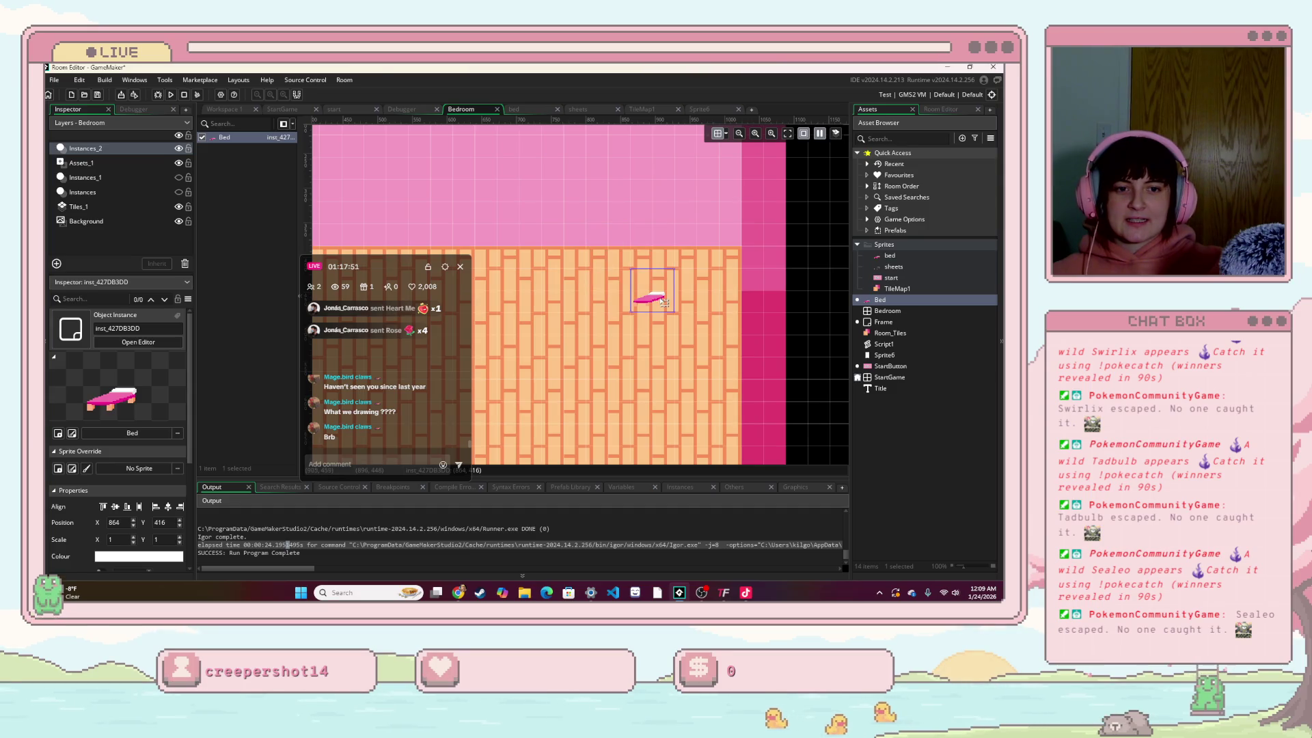
pyautogui.click(711, 309)
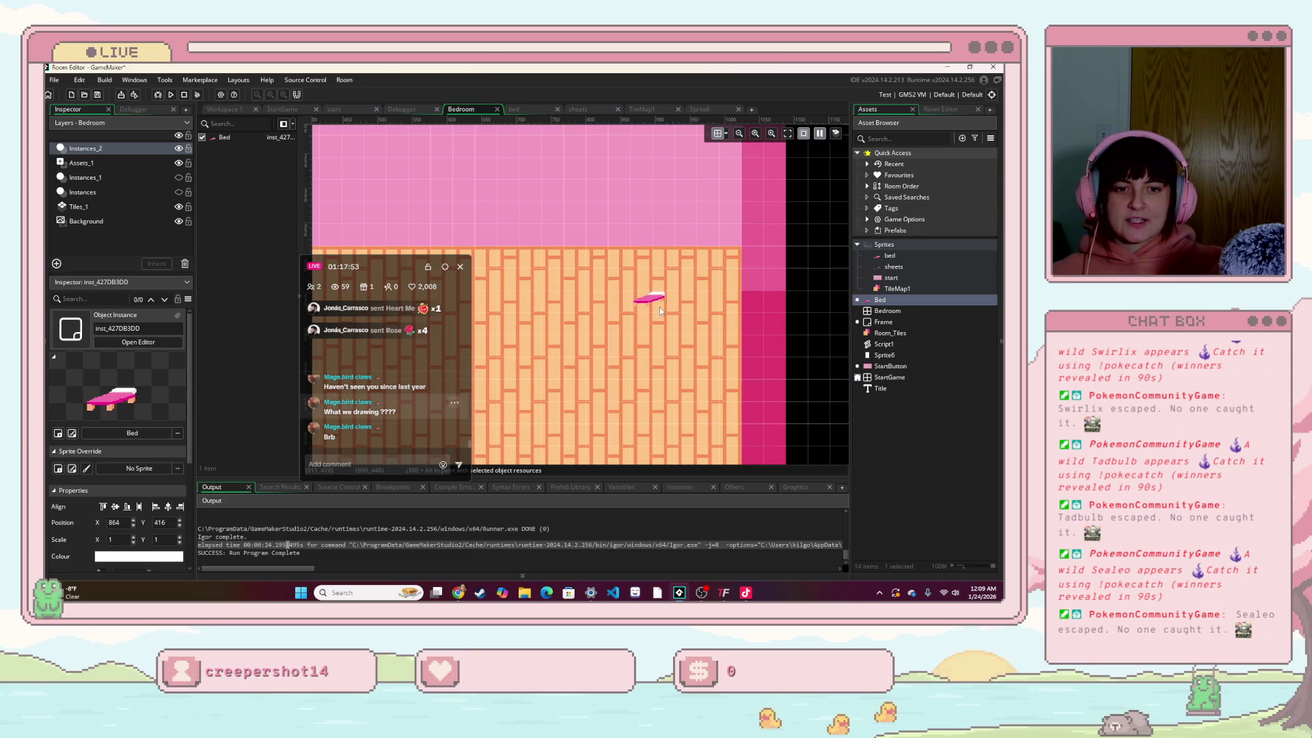
pyautogui.click(645, 282)
# Step: Resize the bed to about 2.3 x 3.7, place it at 832, 224 against the wall, and run the game
pyautogui.moveTo(628, 267); pyautogui.dragTo(630, 237)
pyautogui.scroll(3, 679, 321)
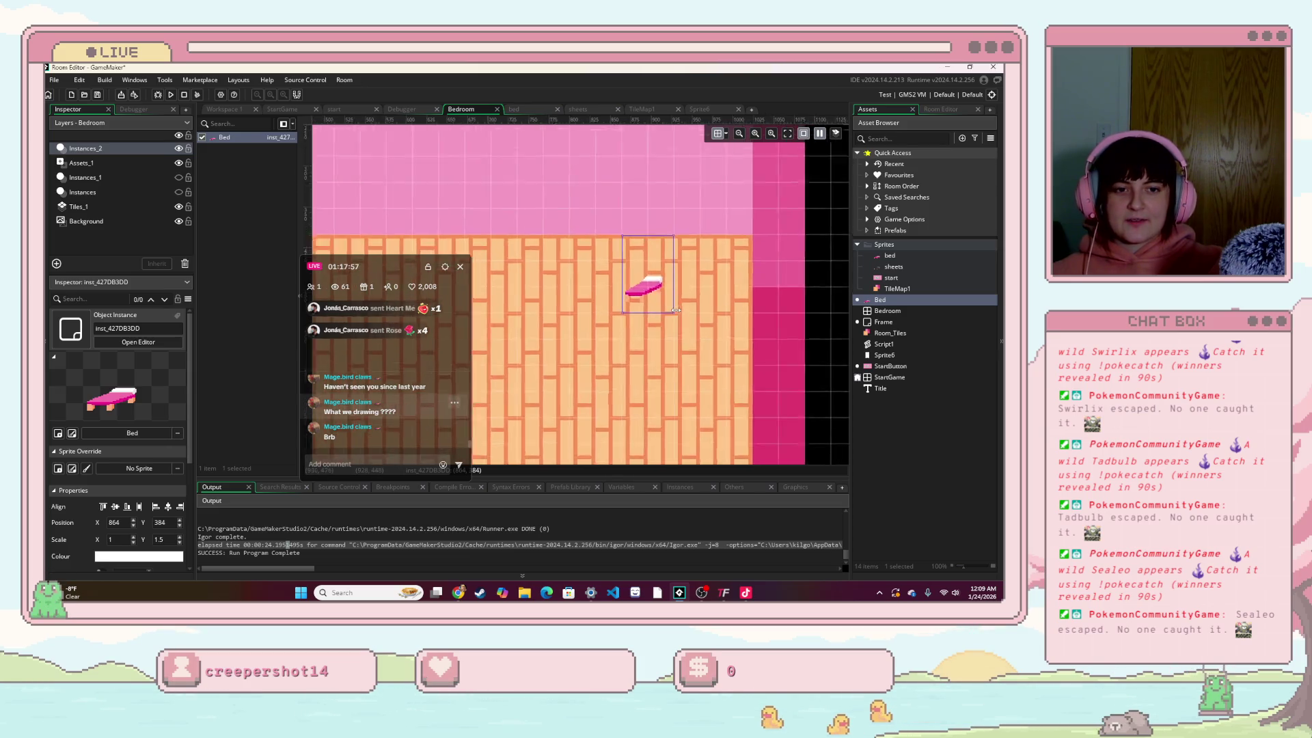
pyautogui.moveTo(638, 271); pyautogui.dragTo(637, 183)
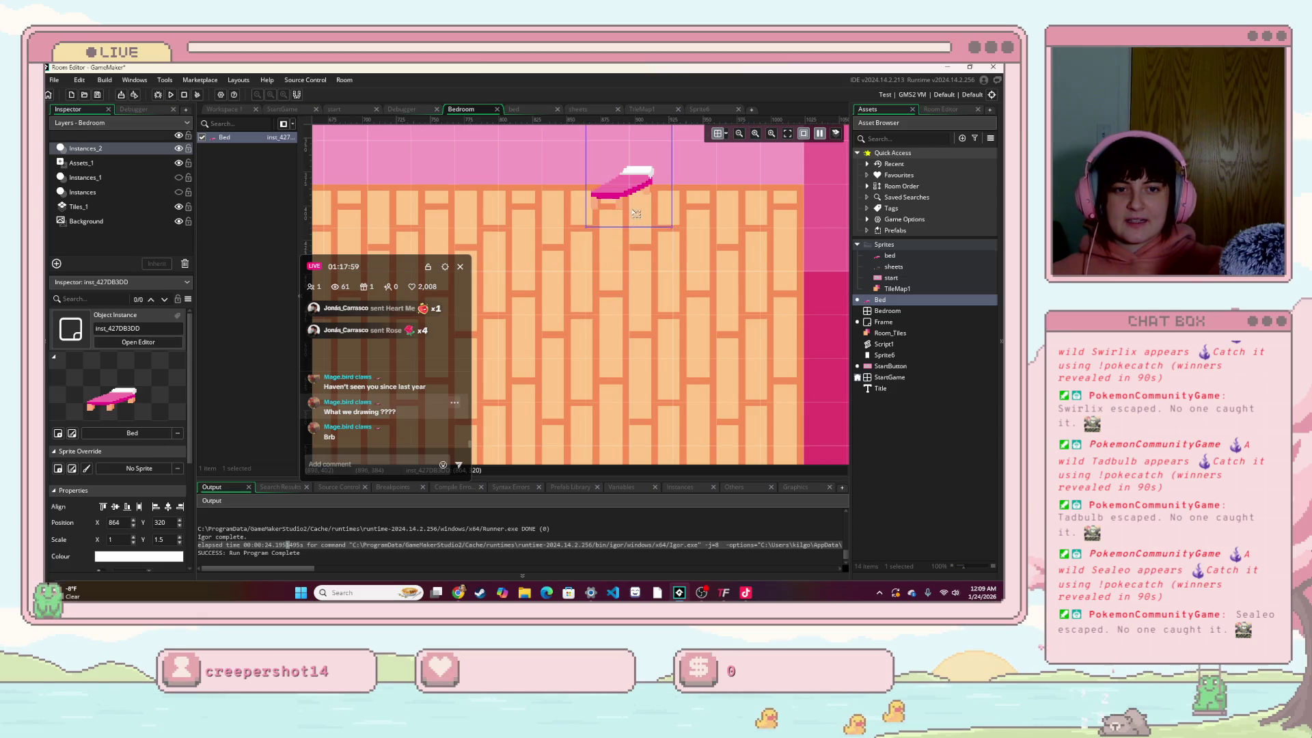
pyautogui.moveTo(672, 226); pyautogui.dragTo(764, 441)
pyautogui.scroll(-3, 675, 334)
pyautogui.scroll(-3, 676, 326)
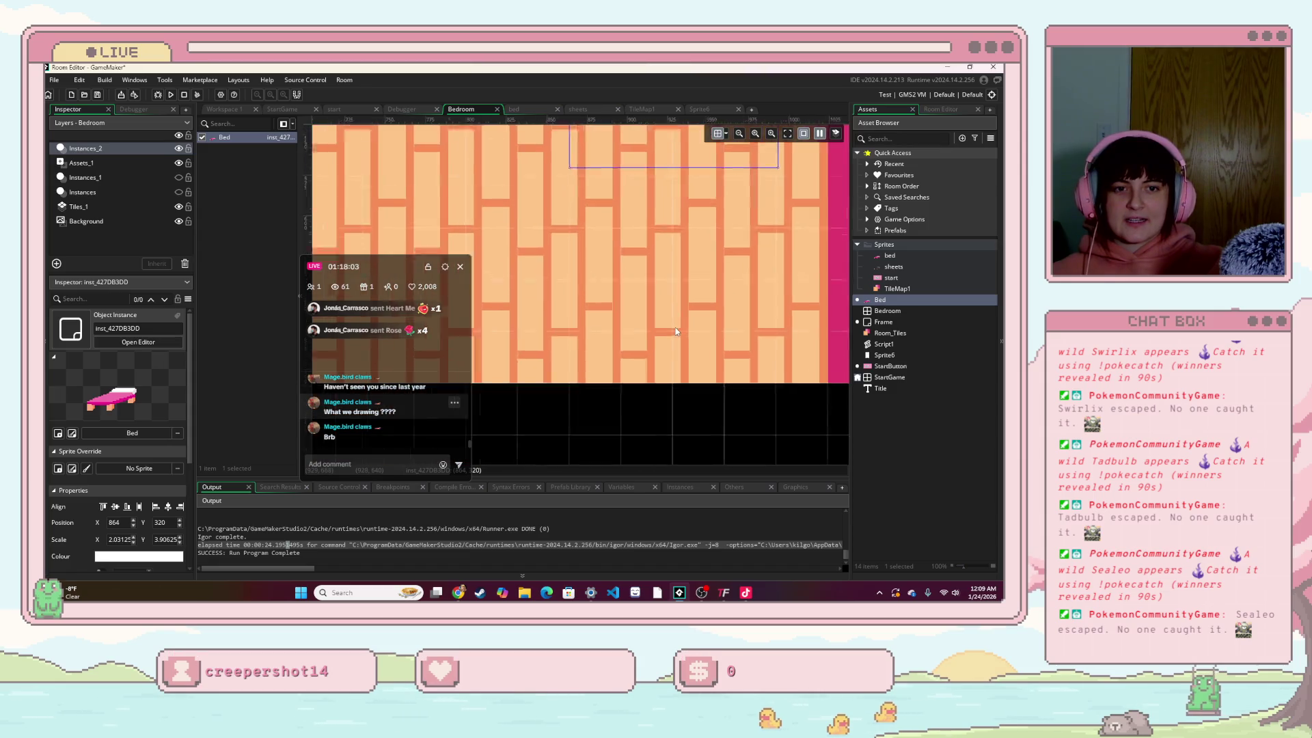
pyautogui.scroll(3, 675, 327)
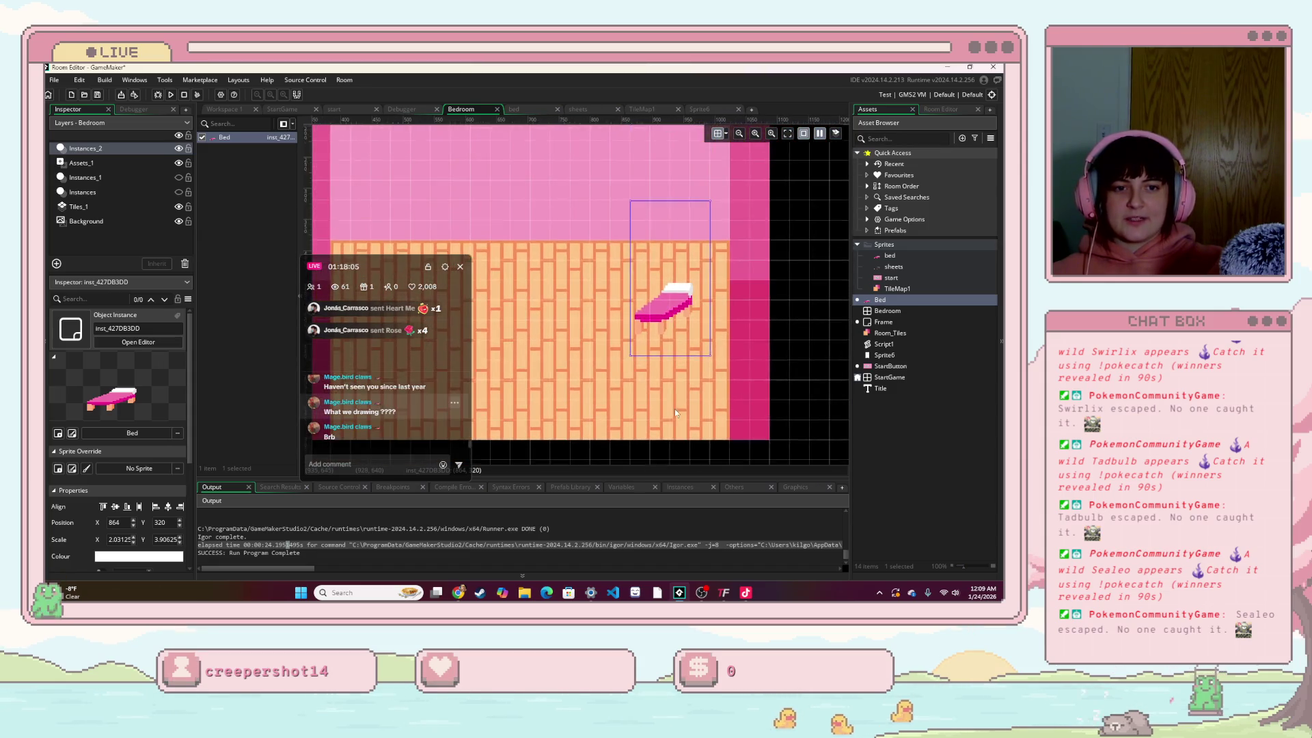
pyautogui.moveTo(629, 205)
pyautogui.mouseDown()
pyautogui.moveTo(615, 245)
pyautogui.moveTo(620, 216)
pyautogui.mouseUp()
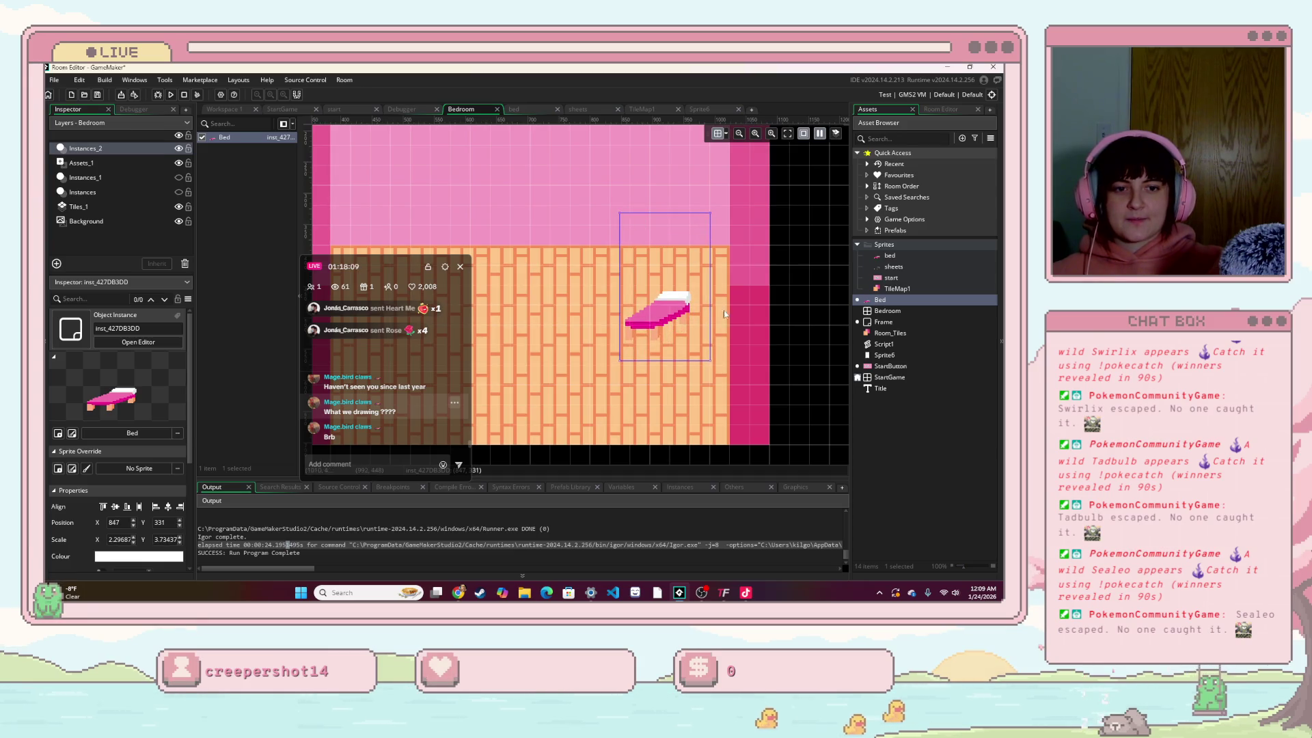
pyautogui.moveTo(657, 311); pyautogui.dragTo(648, 243)
pyautogui.click(827, 302)
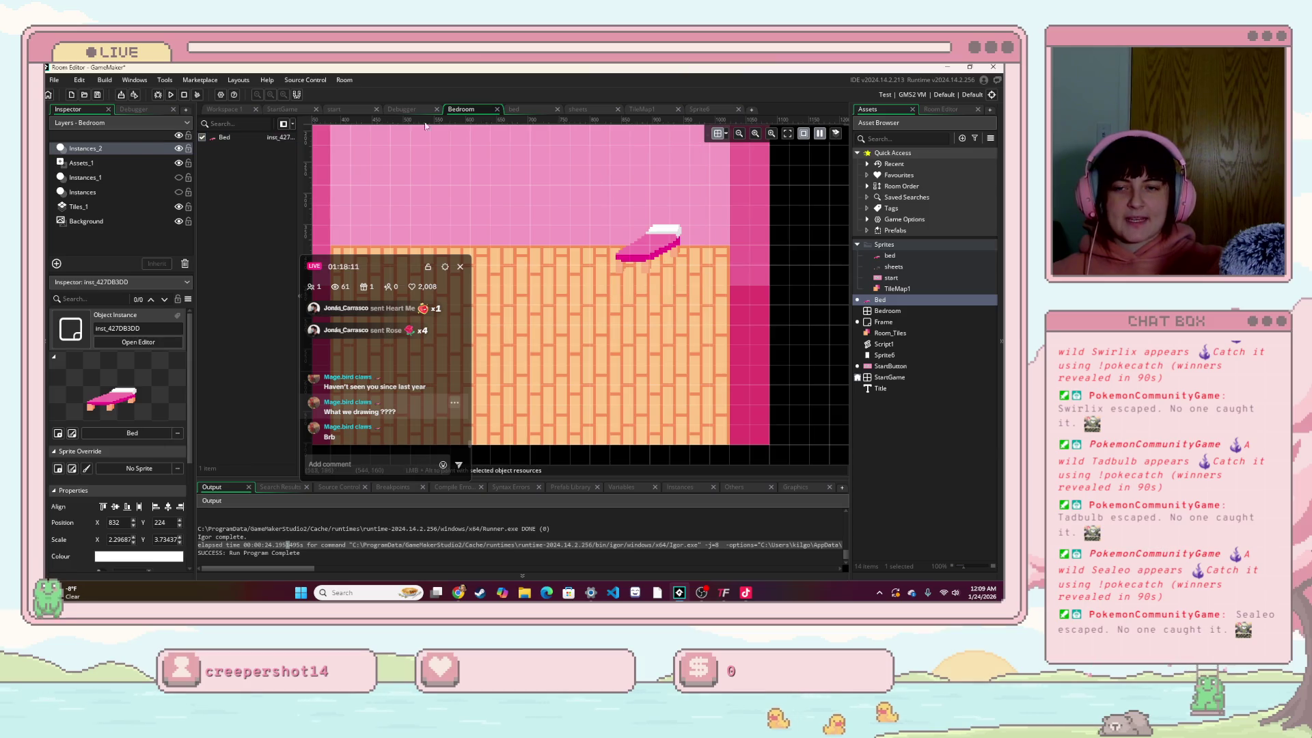
pyautogui.click(170, 96)
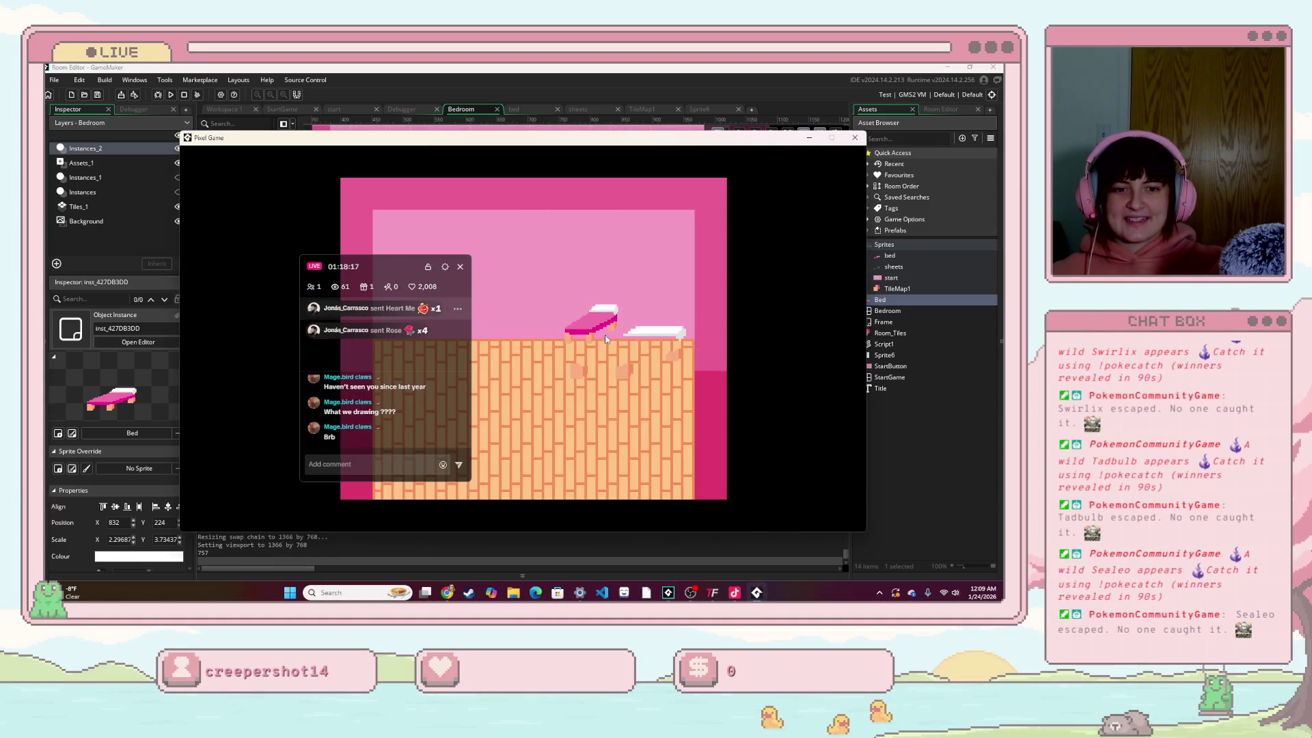
pyautogui.click(856, 139)
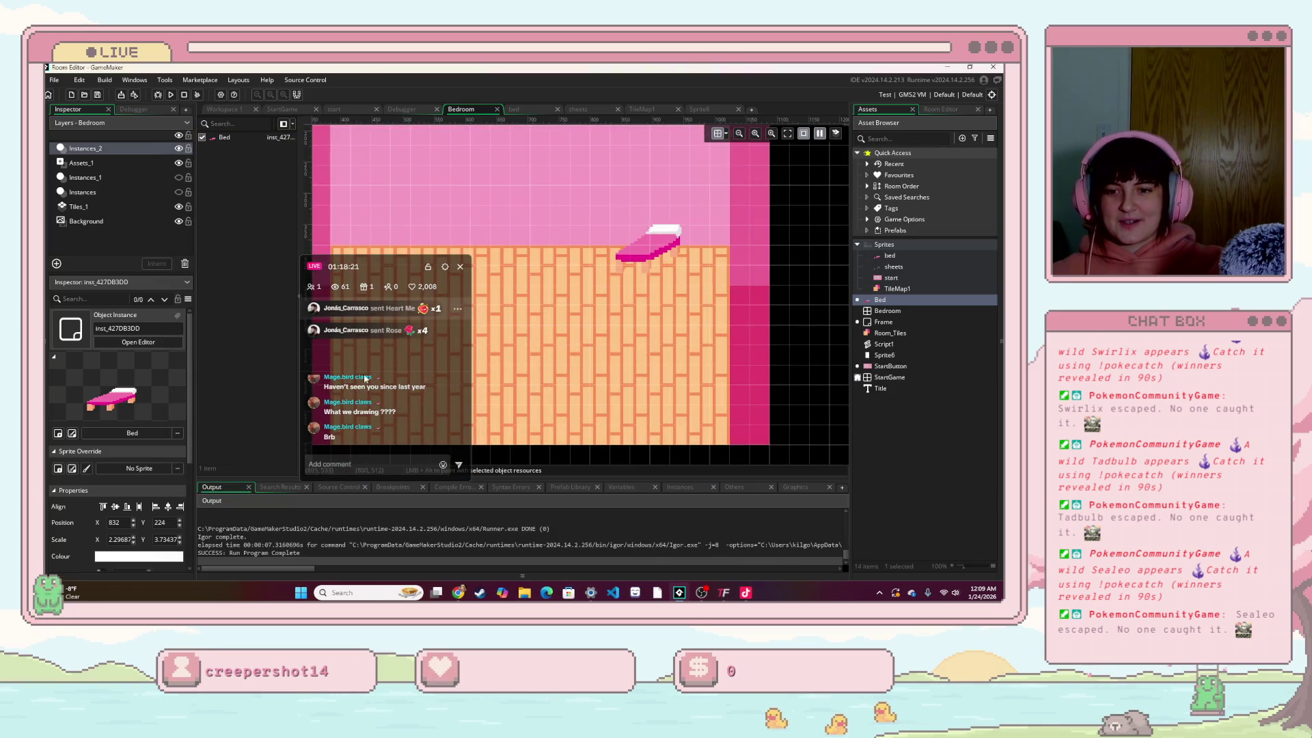
# Step: Set the Bed's Scale X and Scale Y to 5 in the Inspector
pyautogui.click(132, 539)
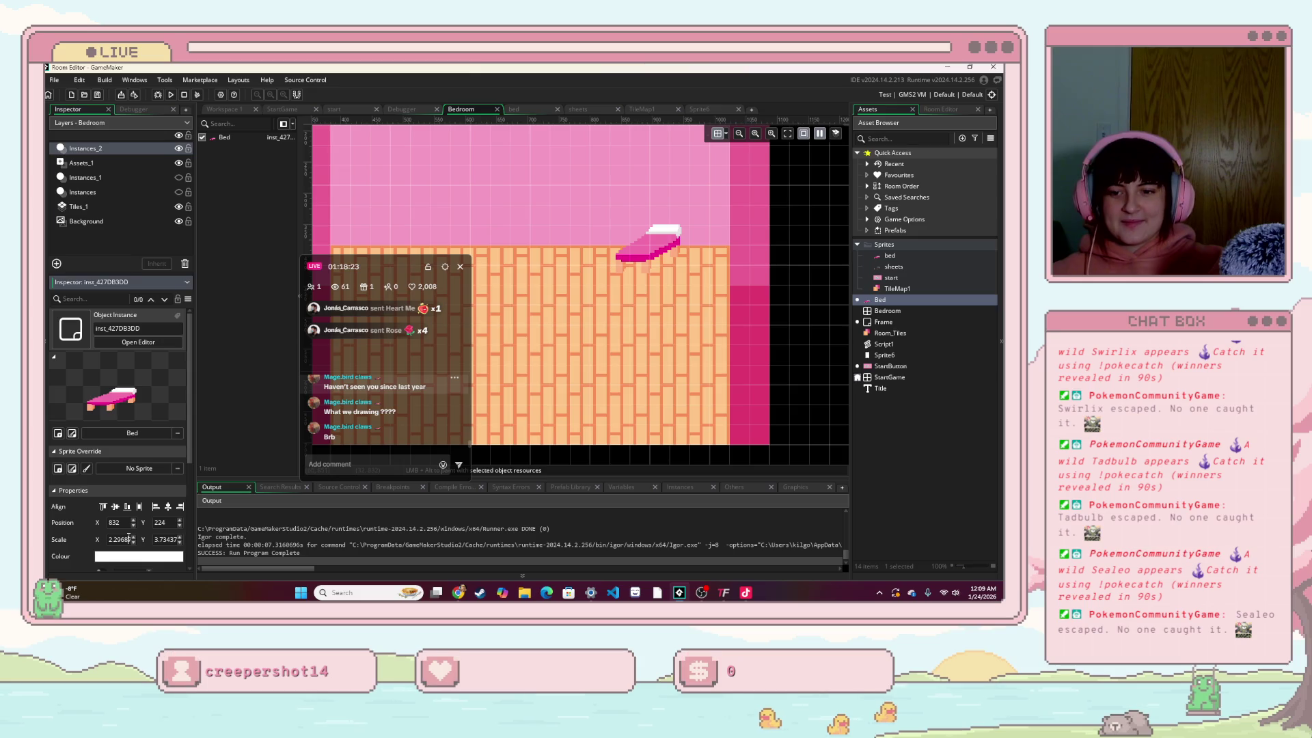
pyautogui.write('1')
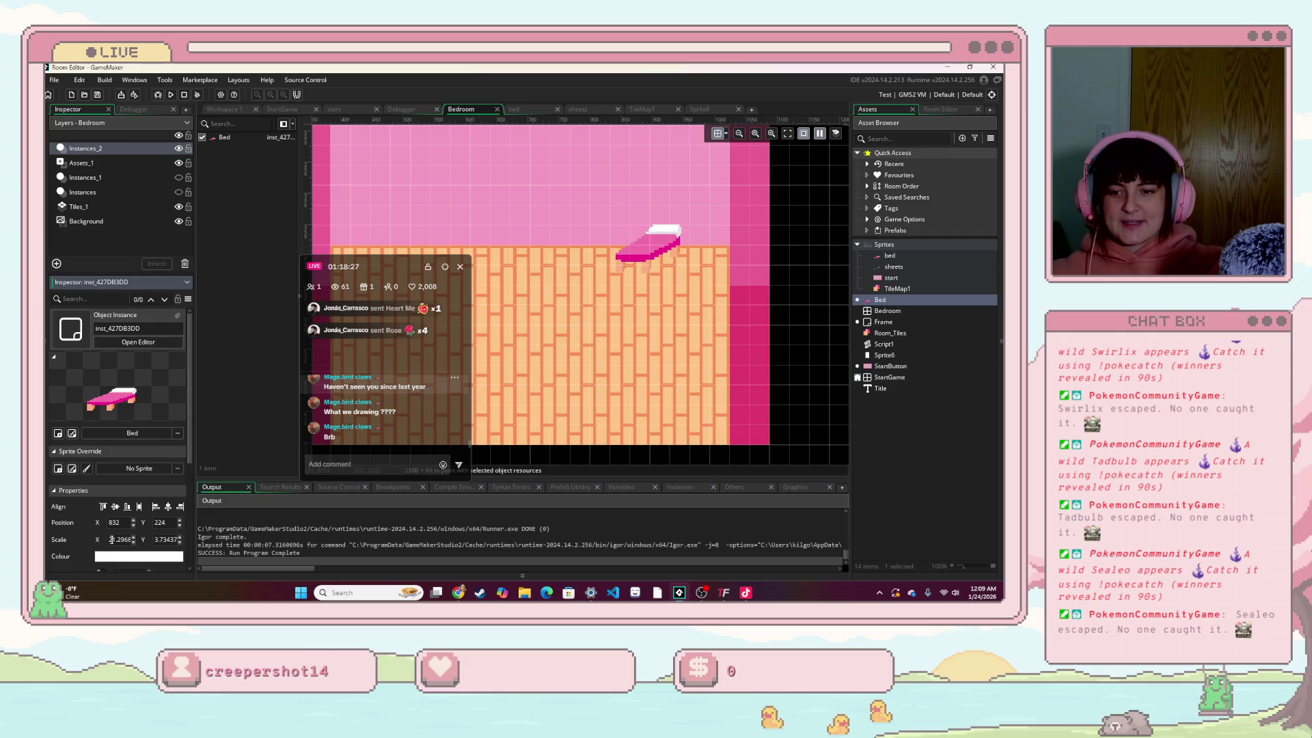
pyautogui.write('5')
pyautogui.press('Return')
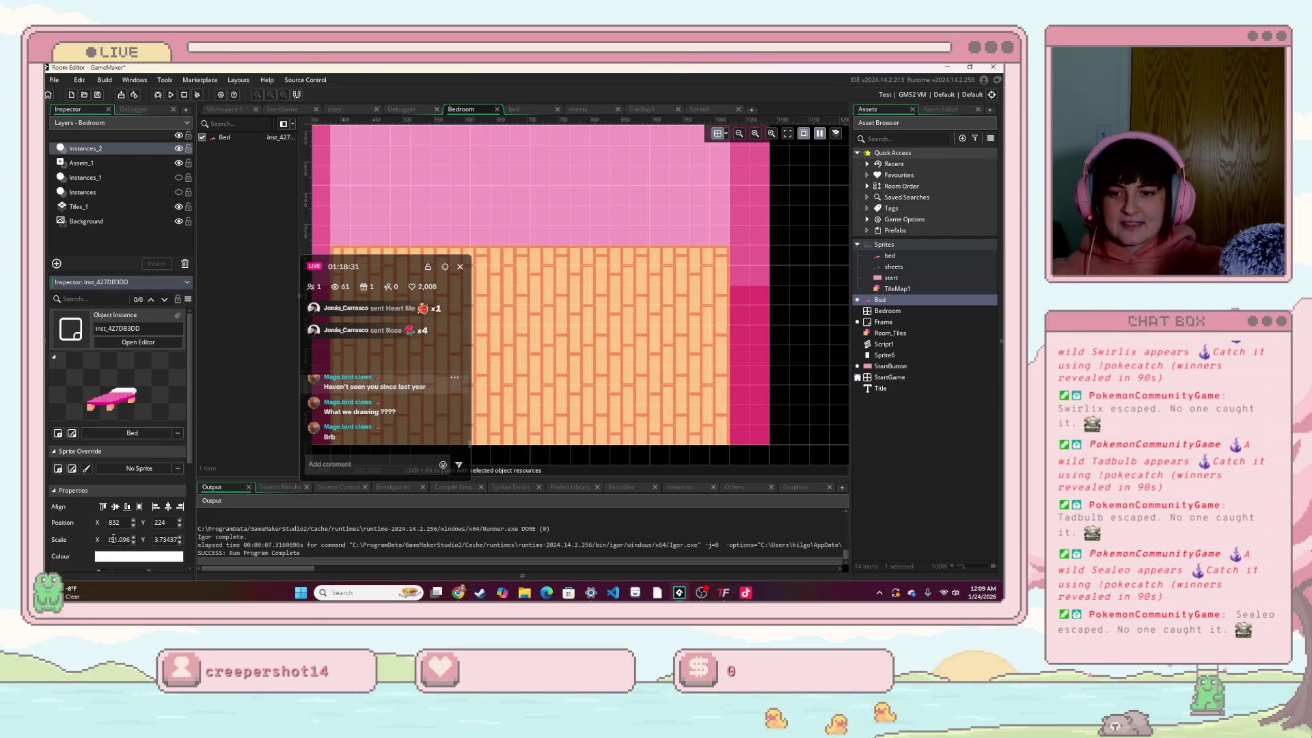
pyautogui.press('BackSpace')
pyautogui.press('BackSpace')
pyautogui.write('5')
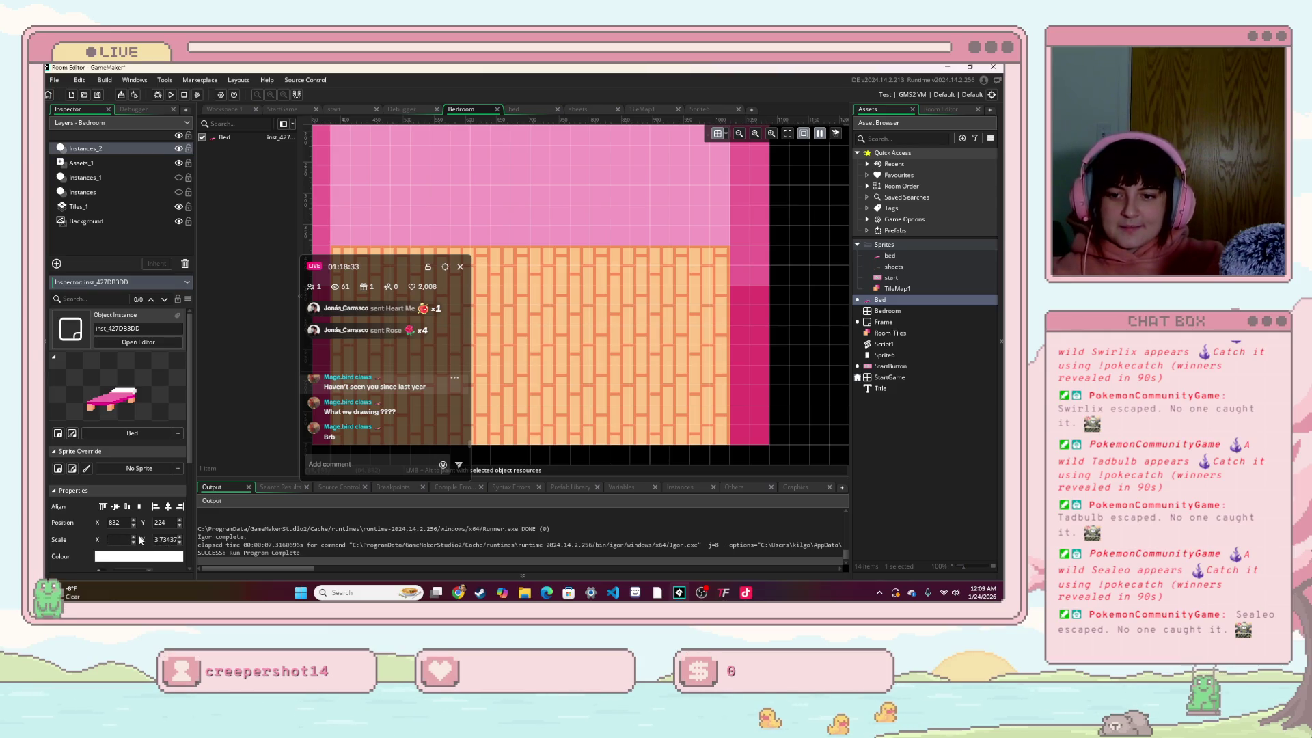
pyautogui.press('Return')
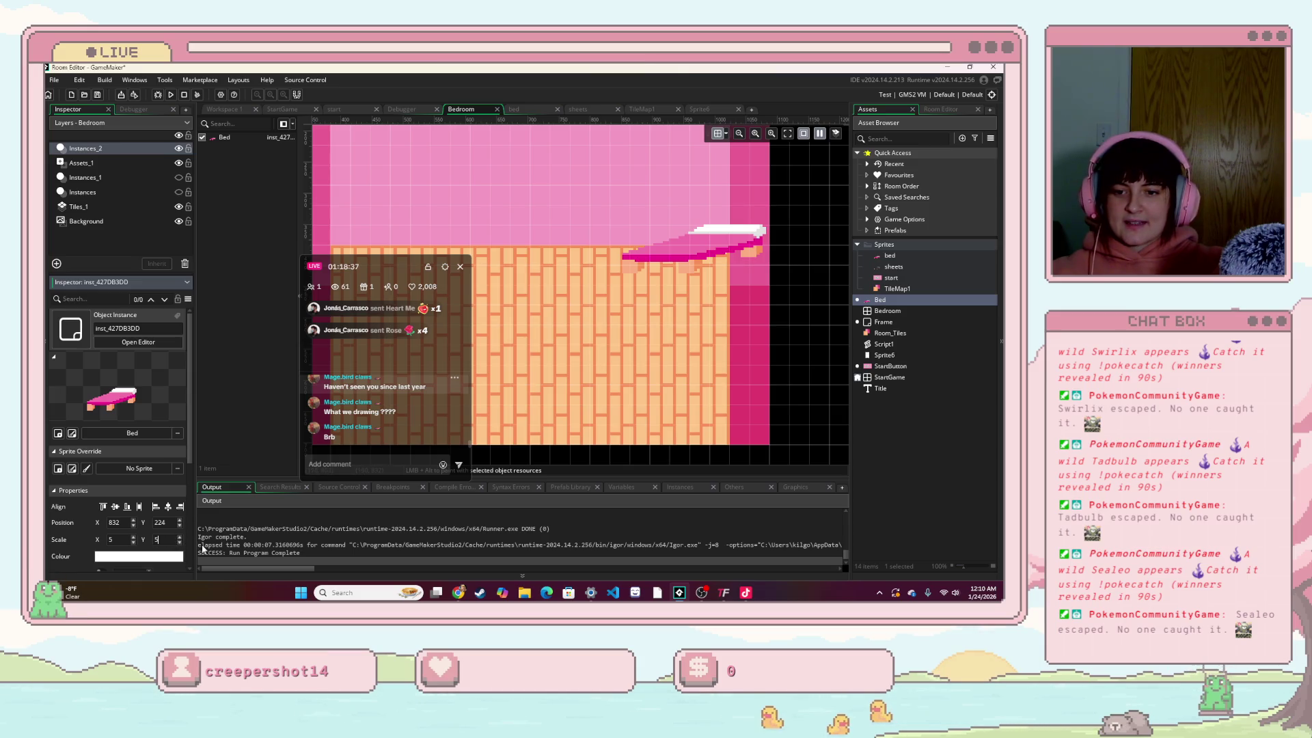
pyautogui.press('Return')
# Step: Drag the enlarged bed left to X 672 and run the game again
pyautogui.moveTo(730, 295); pyautogui.dragTo(630, 295)
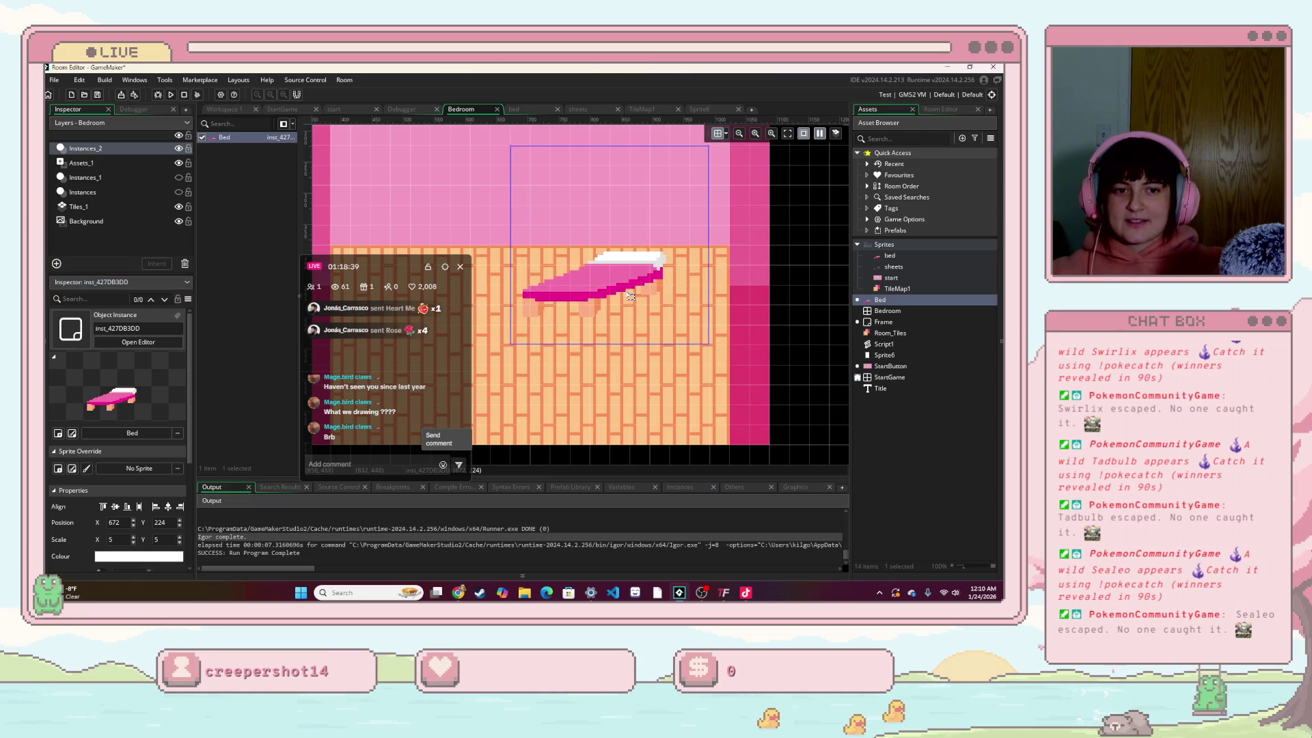
pyautogui.click(383, 136)
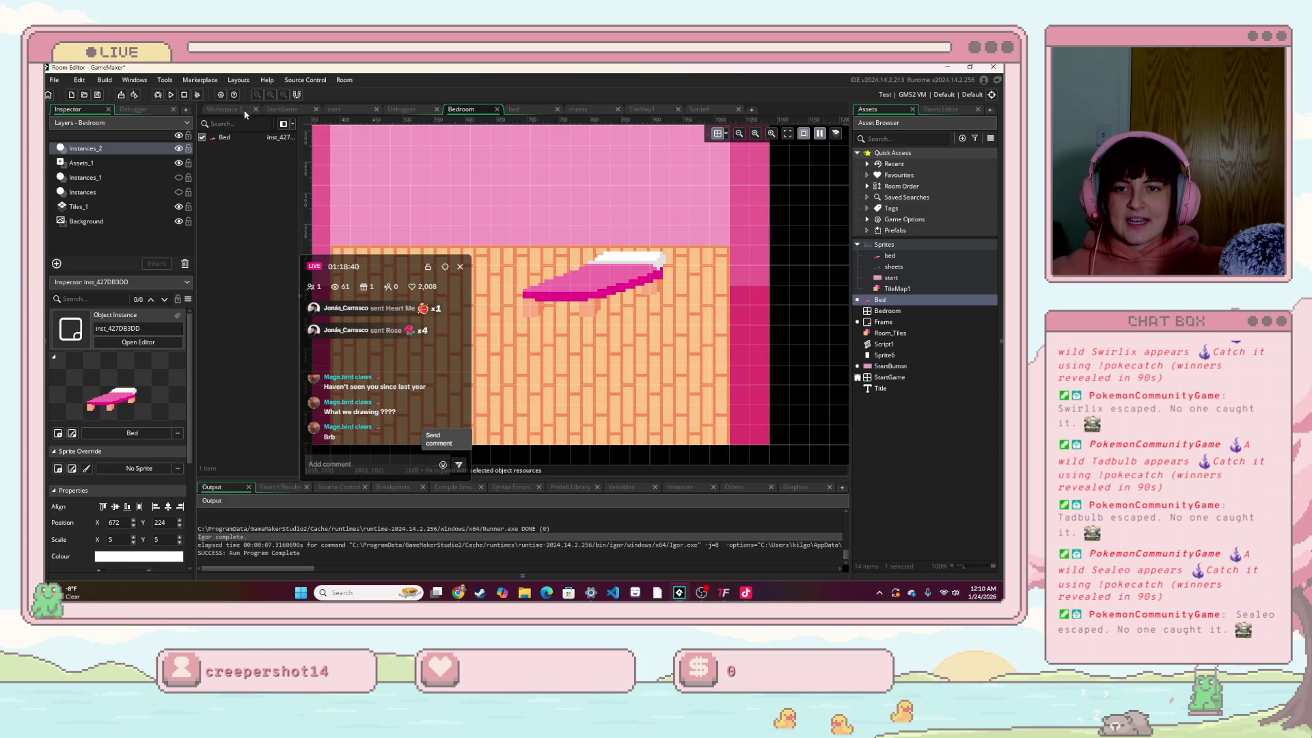
pyautogui.click(171, 94)
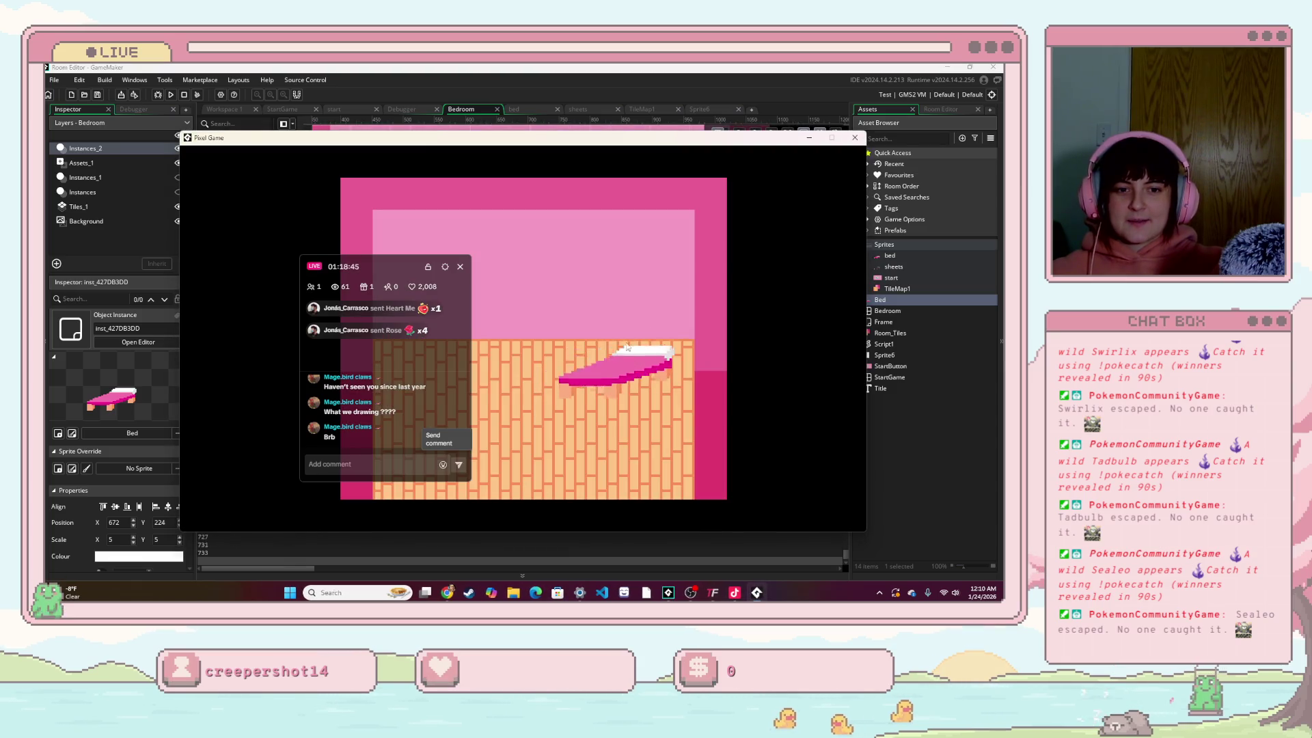
# Step: Nudge the bed in the running game and cycle its colours back to pink
pyautogui.moveTo(628, 347)
pyautogui.mouseDown()
pyautogui.moveTo(601, 313)
pyautogui.moveTo(636, 309)
pyautogui.moveTo(595, 352)
pyautogui.moveTo(585, 282)
pyautogui.moveTo(610, 355)
pyautogui.moveTo(621, 310)
pyautogui.moveTo(574, 280)
pyautogui.moveTo(598, 355)
pyautogui.moveTo(589, 334)
pyautogui.mouseUp()
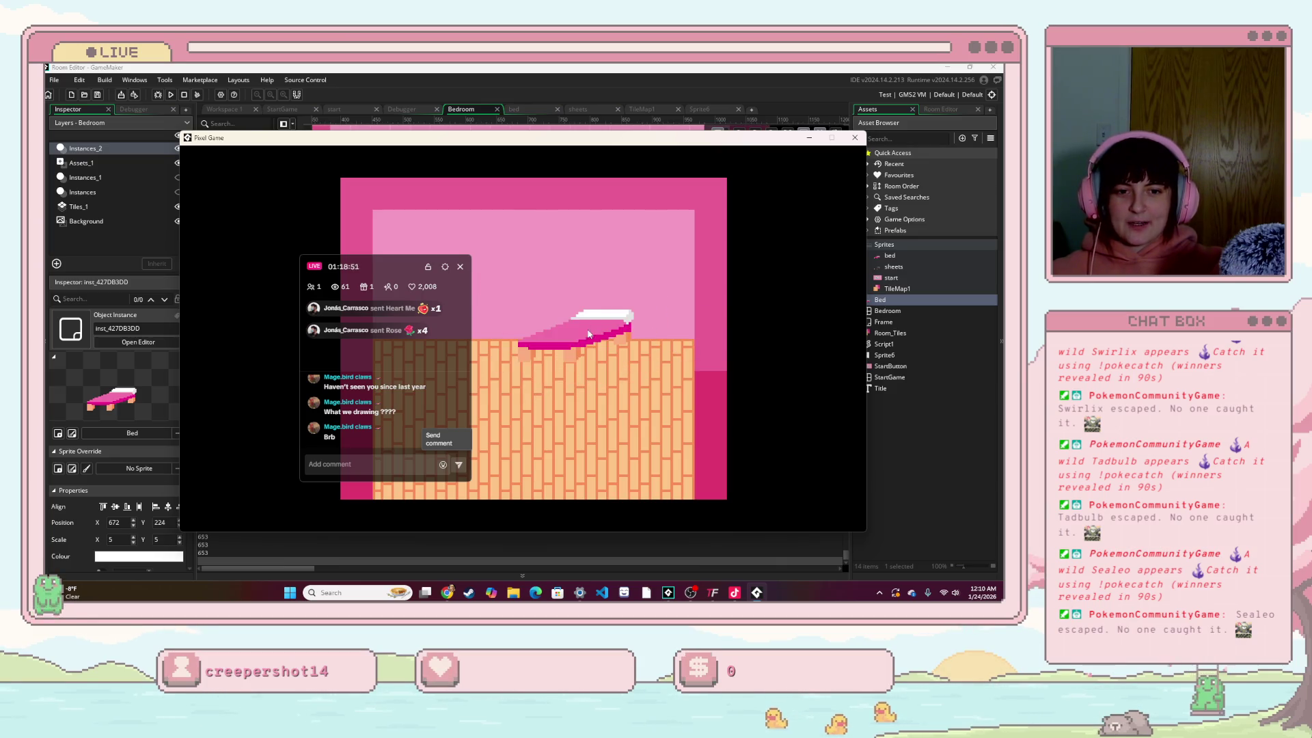
pyautogui.click(588, 332)
pyautogui.click(589, 333)
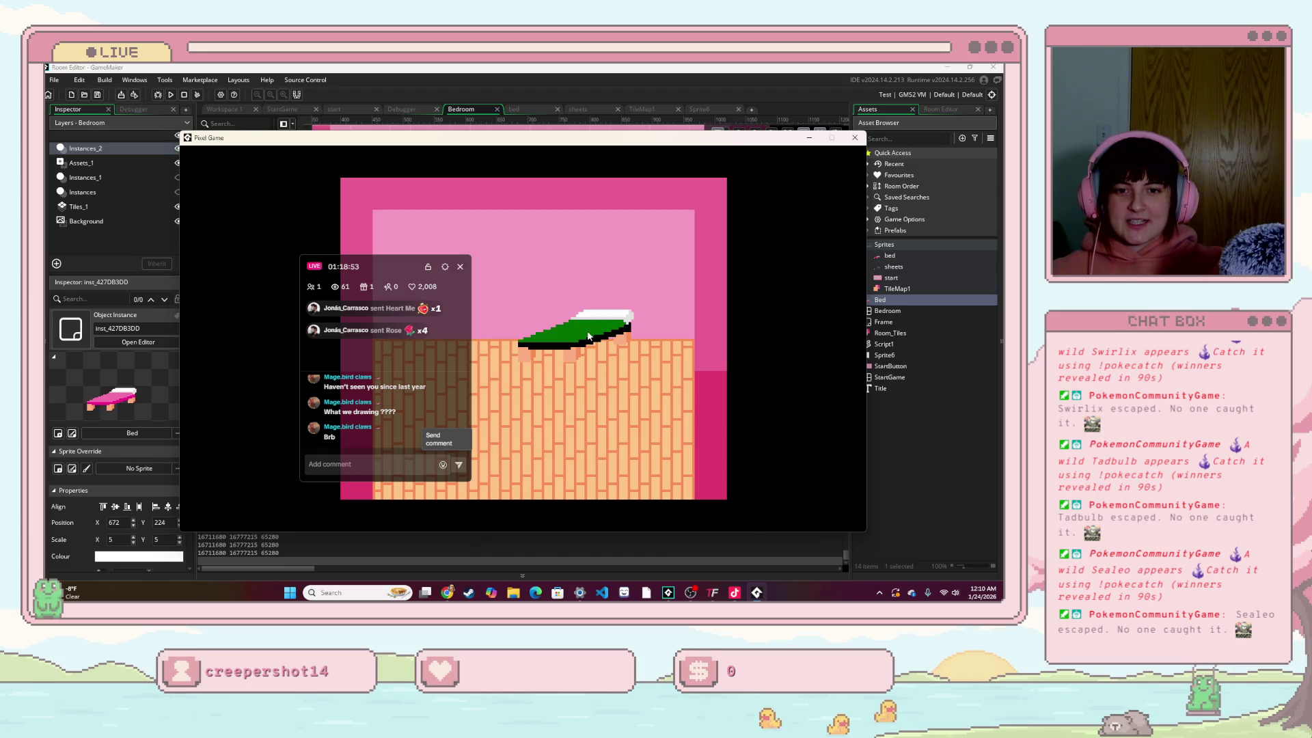
pyautogui.click(588, 335)
pyautogui.click(588, 335)
pyautogui.click(588, 334)
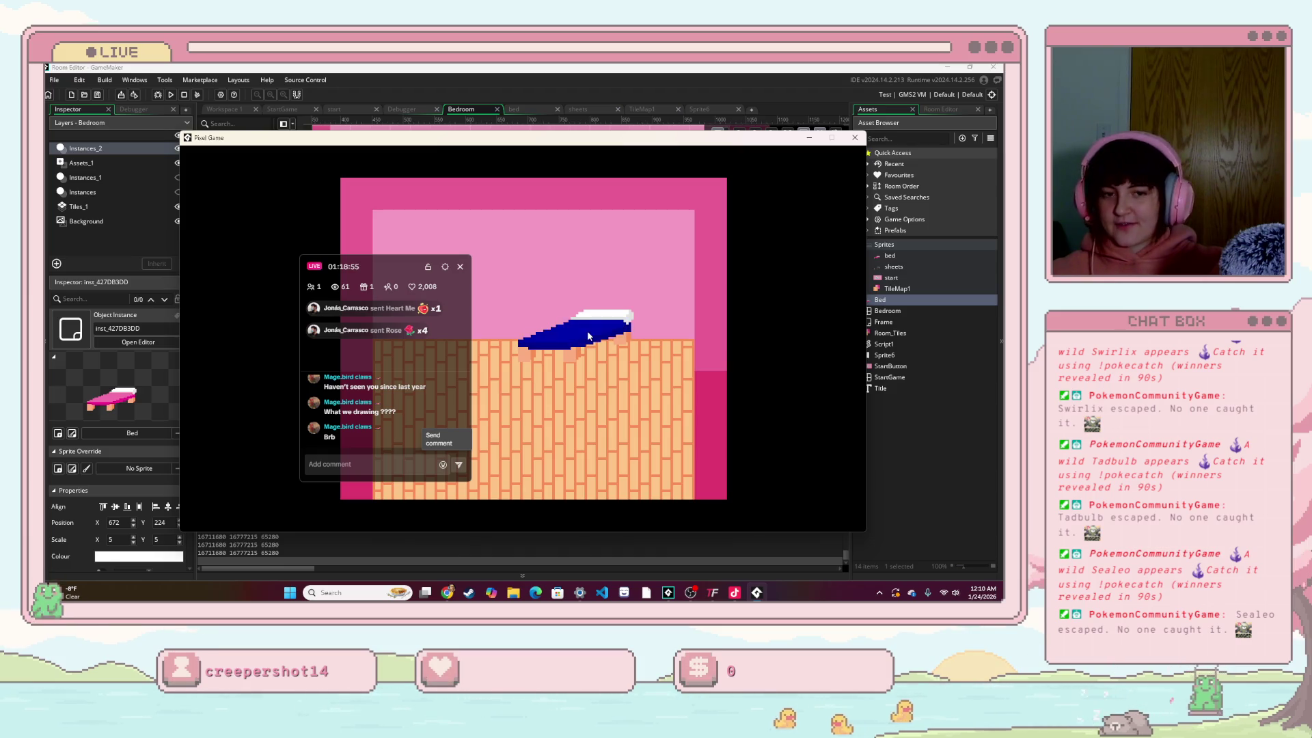
pyautogui.click(588, 335)
pyautogui.click(587, 335)
# Step: Drag the bed off the right wall and onto the middle of the plank floor
pyautogui.moveTo(588, 334)
pyautogui.mouseDown()
pyautogui.moveTo(581, 356)
pyautogui.moveTo(602, 342)
pyautogui.moveTo(547, 376)
pyautogui.moveTo(745, 356)
pyautogui.moveTo(606, 255)
pyautogui.moveTo(757, 352)
pyautogui.mouseUp()
pyautogui.moveTo(428, 255); pyautogui.dragTo(249, 192)
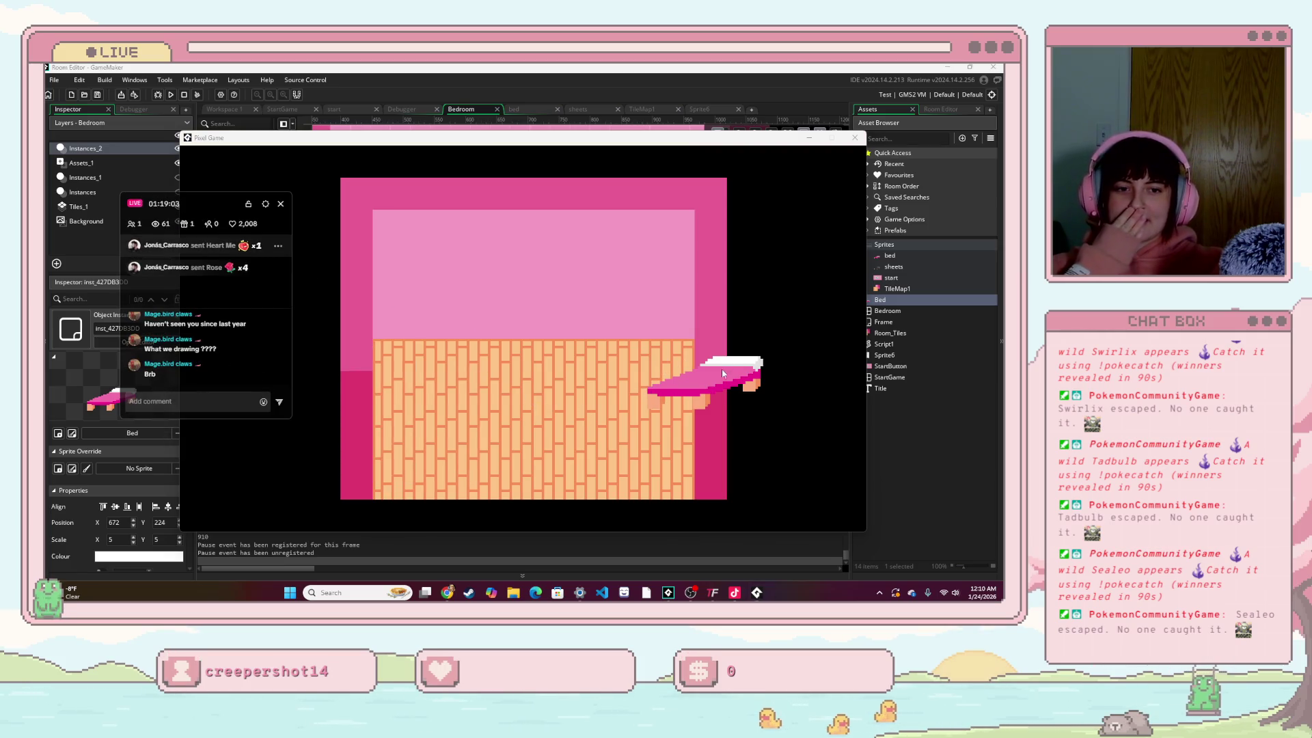
pyautogui.moveTo(722, 370); pyautogui.dragTo(578, 346)
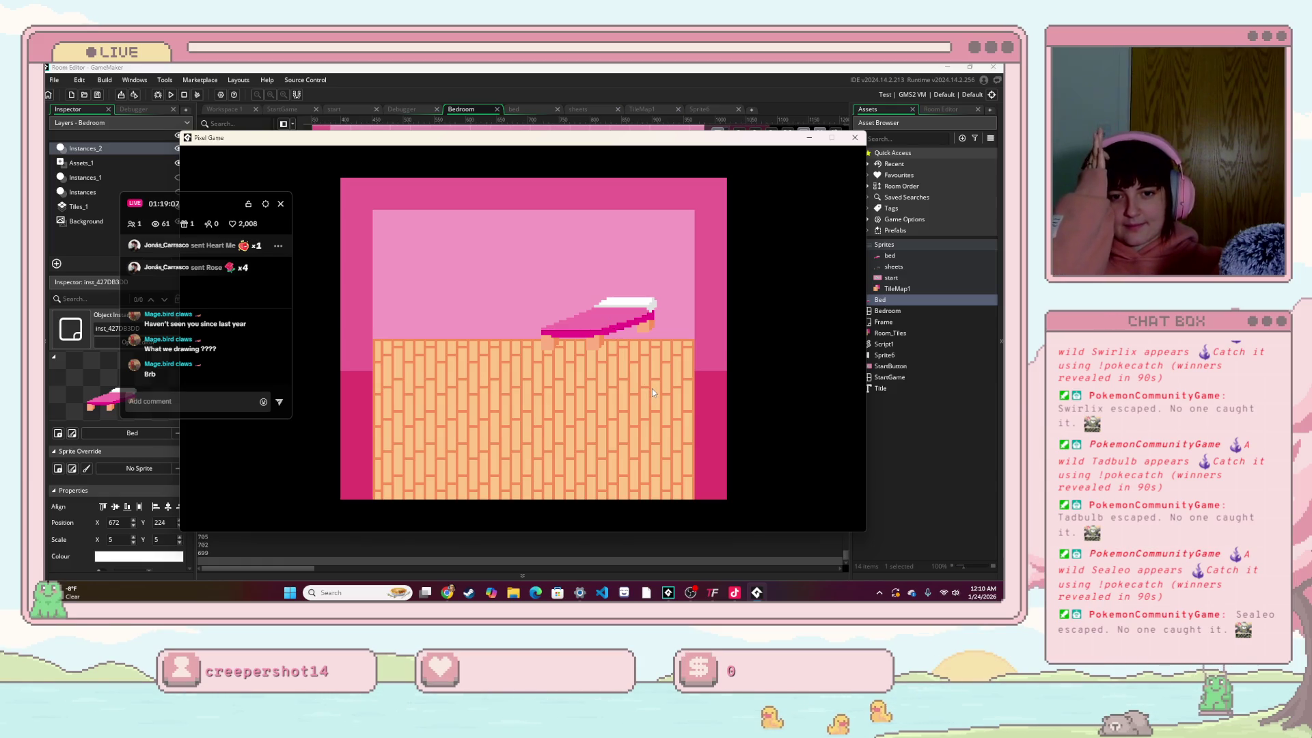
pyautogui.moveTo(619, 321)
pyautogui.mouseDown()
pyautogui.moveTo(588, 361)
pyautogui.moveTo(600, 344)
pyautogui.mouseUp()
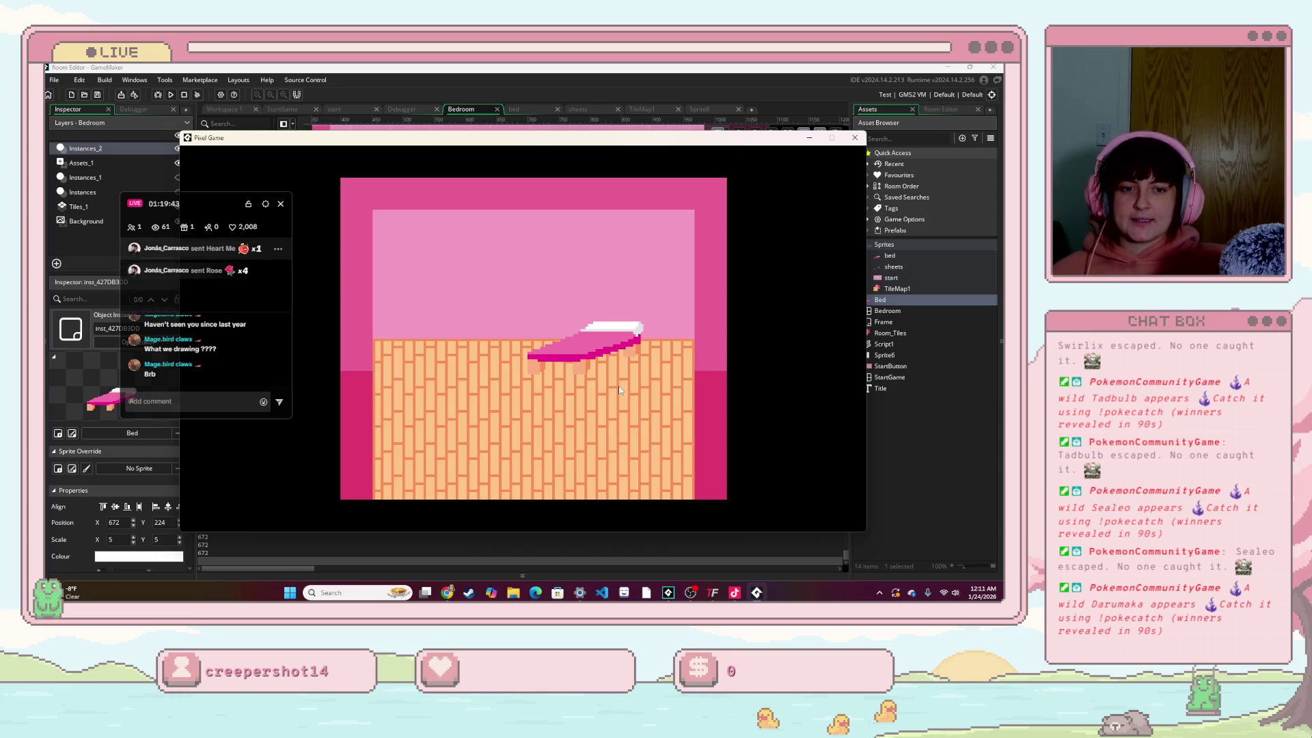
# Step: Reposition the bed and cycle it through dark blue, green and pink to navy
pyautogui.moveTo(564, 371)
pyautogui.mouseDown()
pyautogui.moveTo(458, 362)
pyautogui.moveTo(437, 301)
pyautogui.moveTo(585, 324)
pyautogui.moveTo(585, 371)
pyautogui.moveTo(498, 397)
pyautogui.moveTo(416, 354)
pyautogui.moveTo(465, 375)
pyautogui.moveTo(420, 345)
pyautogui.moveTo(486, 437)
pyautogui.moveTo(602, 330)
pyautogui.moveTo(494, 334)
pyautogui.moveTo(421, 400)
pyautogui.moveTo(542, 319)
pyautogui.moveTo(536, 347)
pyautogui.moveTo(577, 333)
pyautogui.moveTo(562, 330)
pyautogui.mouseUp()
pyautogui.click(585, 324)
pyautogui.click(602, 331)
pyautogui.click(535, 350)
pyautogui.click(577, 339)
pyautogui.click(575, 345)
pyautogui.click(575, 352)
pyautogui.click(574, 351)
pyautogui.click(559, 333)
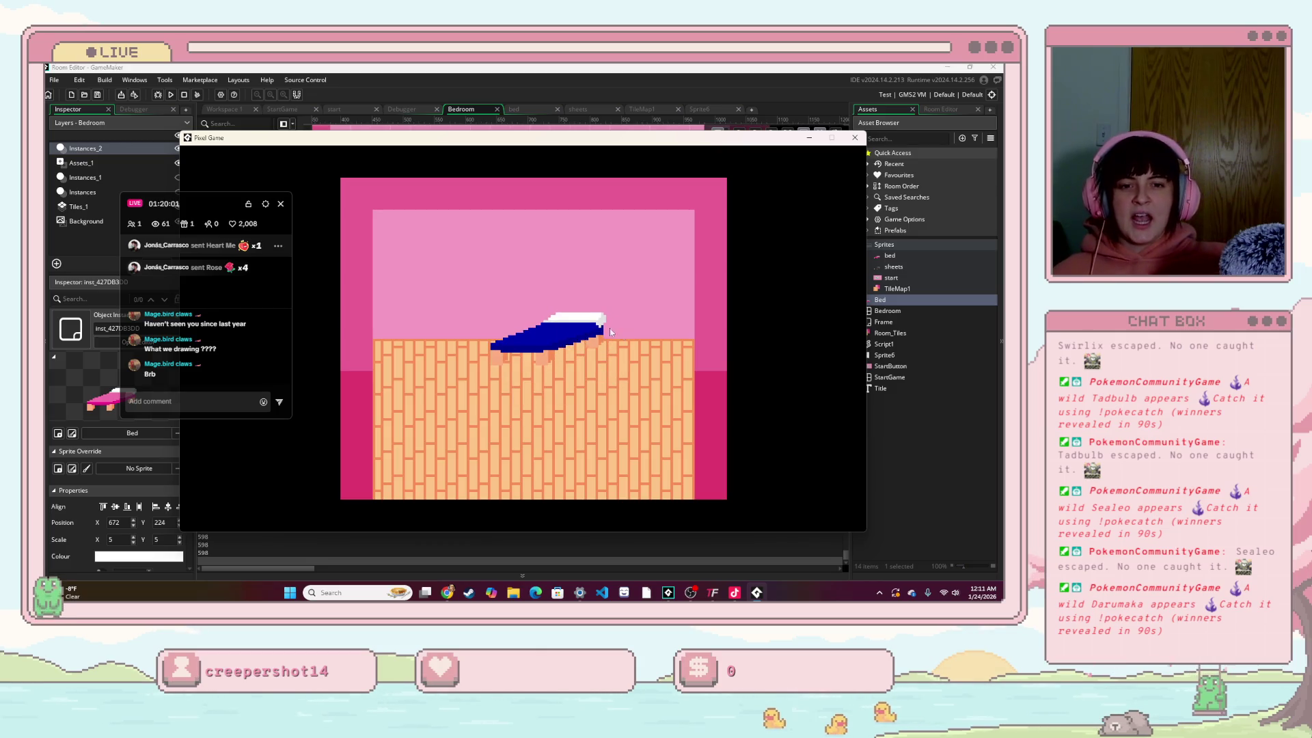
pyautogui.click(564, 336)
pyautogui.click(571, 341)
pyautogui.click(577, 346)
# Step: Shift the bed around the floor, cycle it back to blue, and close the game window
pyautogui.moveTo(578, 346)
pyautogui.mouseDown()
pyautogui.moveTo(593, 342)
pyautogui.moveTo(597, 356)
pyautogui.moveTo(494, 335)
pyautogui.mouseUp()
pyautogui.click(514, 324)
pyautogui.click(513, 331)
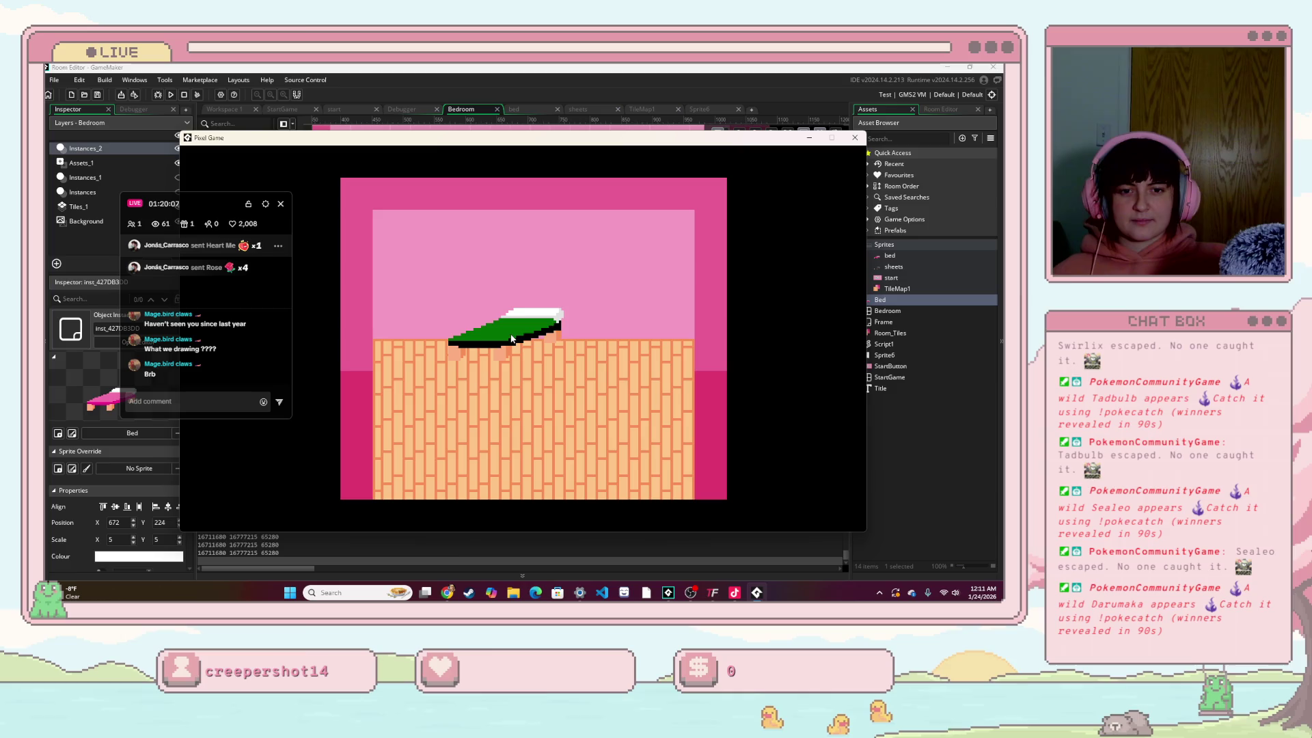
pyautogui.click(511, 340)
pyautogui.click(511, 339)
pyautogui.click(511, 340)
pyautogui.moveTo(511, 339)
pyautogui.mouseDown()
pyautogui.moveTo(535, 359)
pyautogui.moveTo(515, 366)
pyautogui.moveTo(558, 343)
pyautogui.moveTo(529, 355)
pyautogui.moveTo(526, 335)
pyautogui.moveTo(549, 336)
pyautogui.mouseUp()
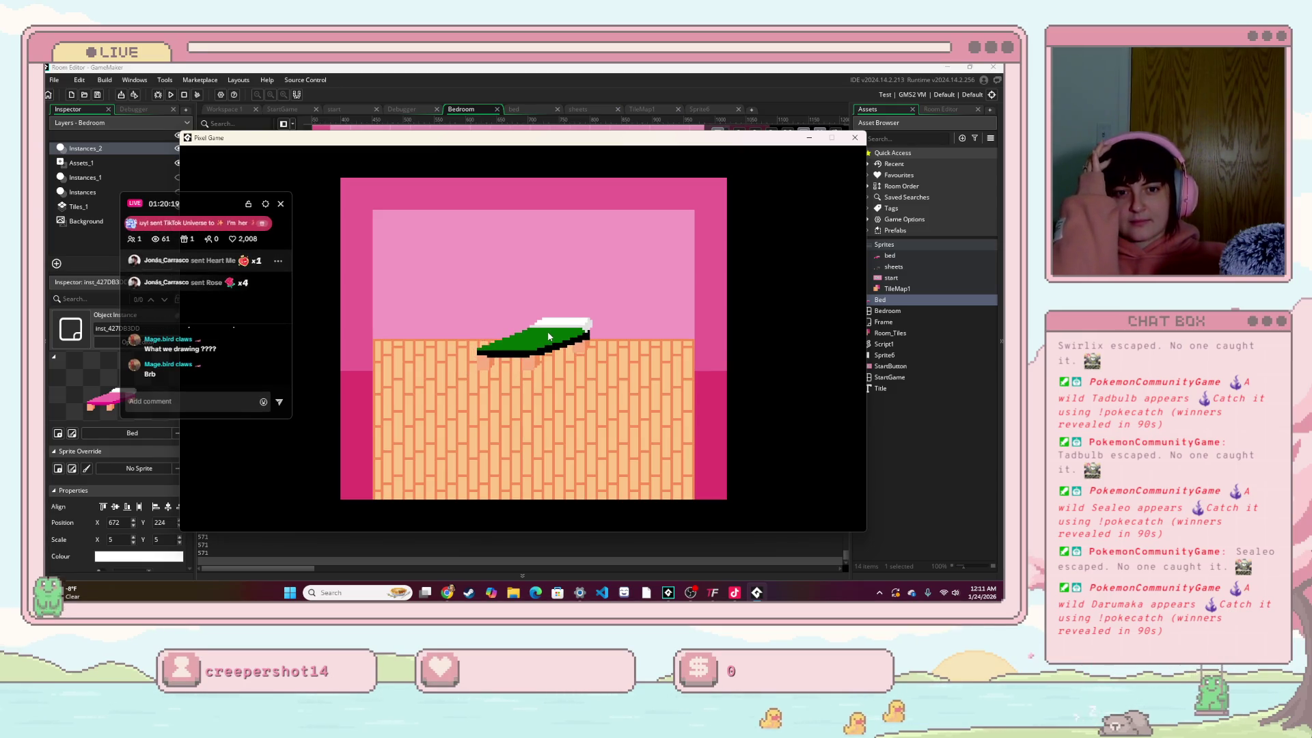
pyautogui.moveTo(549, 336)
pyautogui.mouseDown()
pyautogui.moveTo(574, 341)
pyautogui.moveTo(602, 320)
pyautogui.moveTo(538, 354)
pyautogui.moveTo(413, 363)
pyautogui.moveTo(516, 325)
pyautogui.mouseUp()
pyautogui.click(538, 354)
pyautogui.click(538, 354)
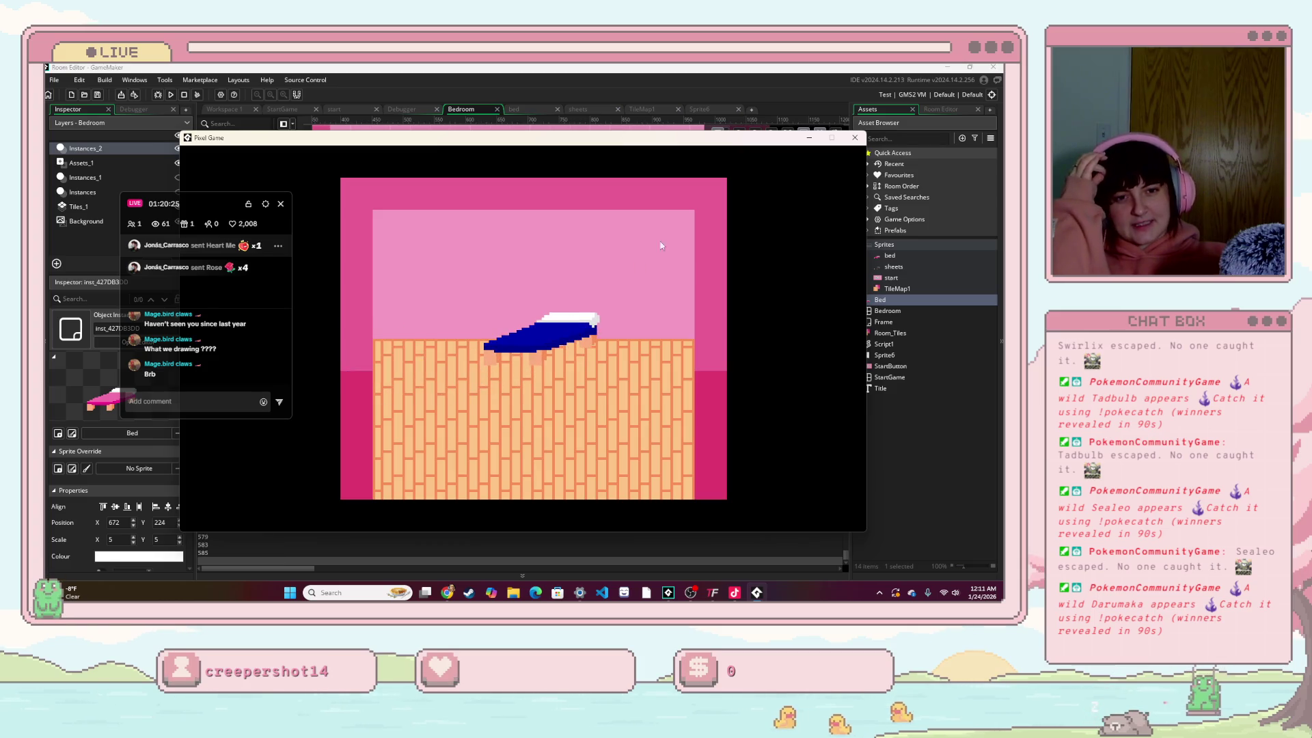
pyautogui.click(855, 139)
# Step: Open the Bed object and the bed sprite editors from the Asset Browser
pyautogui.click(535, 110)
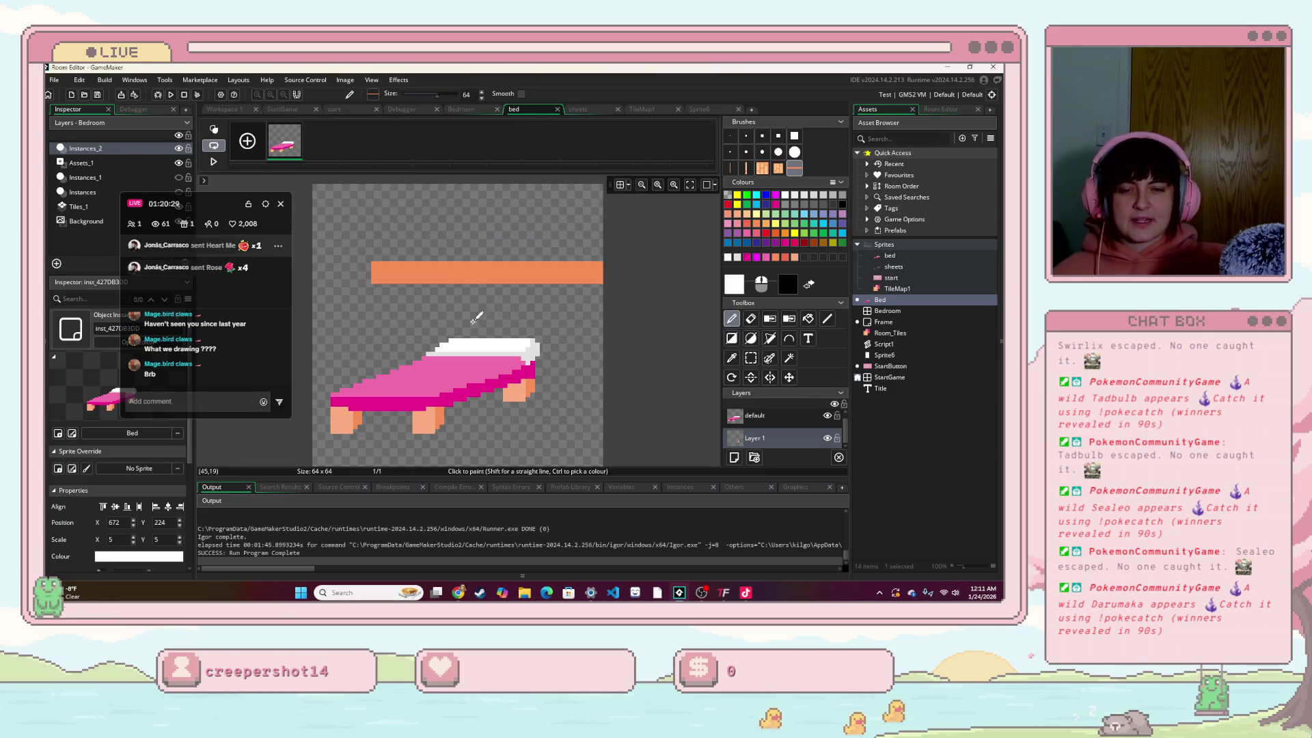
pyautogui.scroll(1, 409, 425)
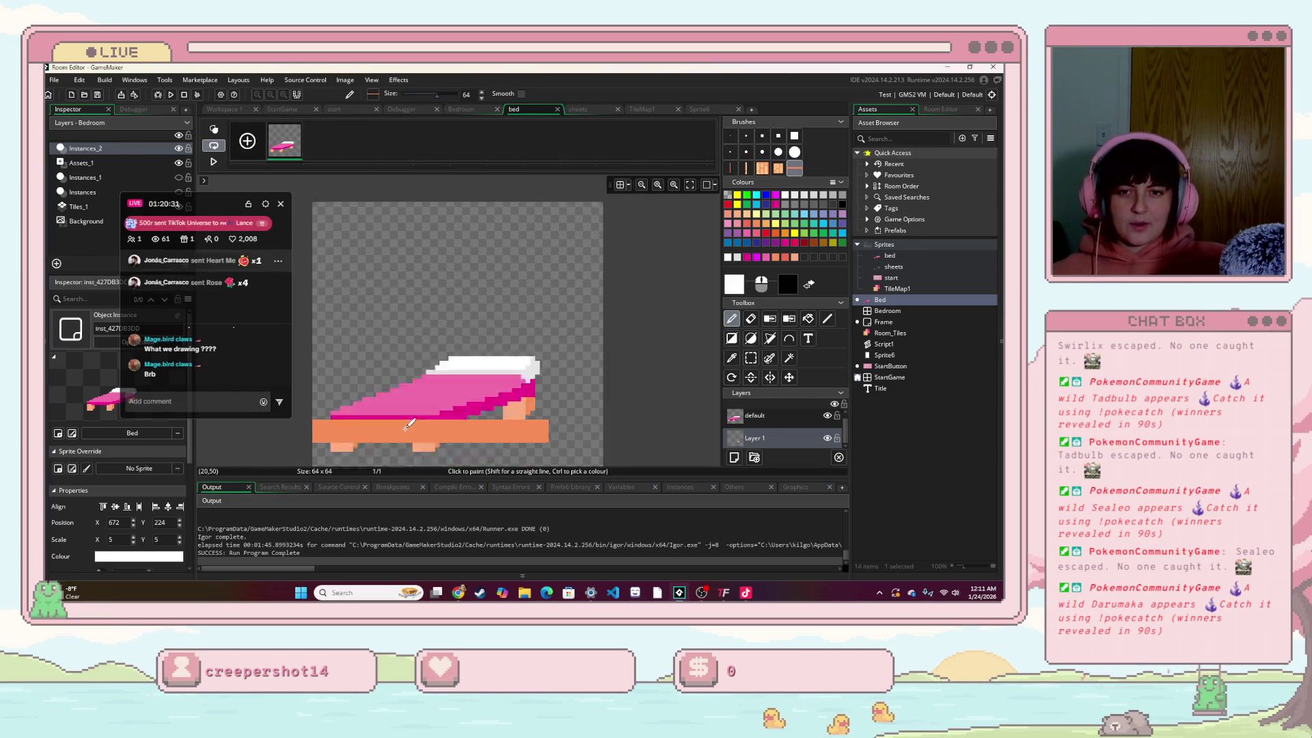
pyautogui.scroll(-3, 409, 425)
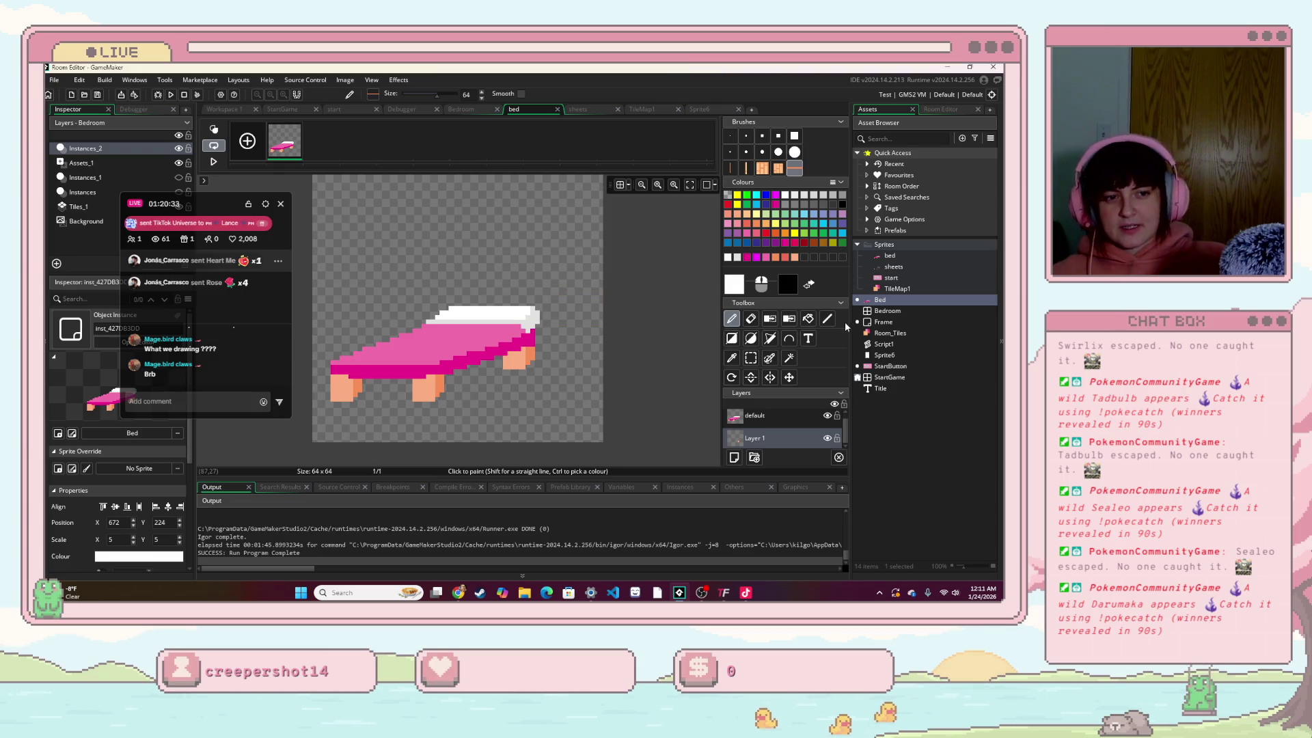
pyautogui.doubleClick(892, 304)
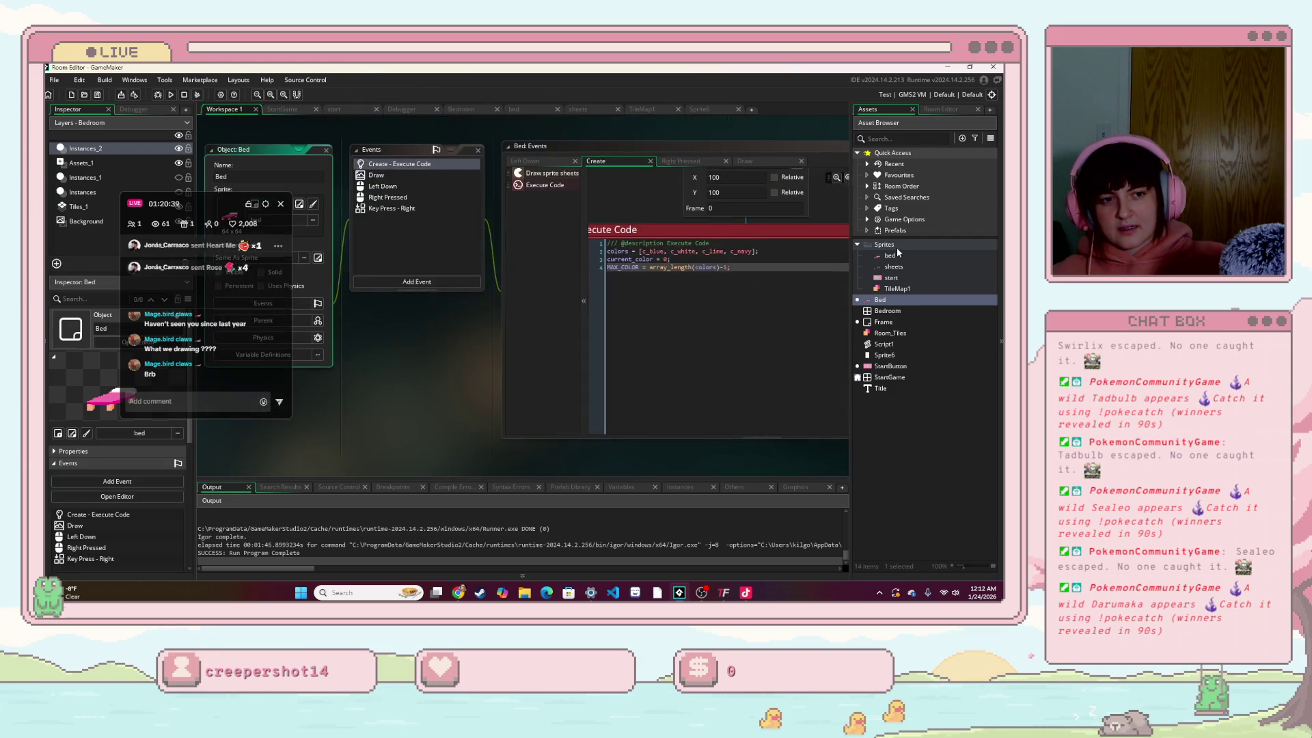
pyautogui.doubleClick(894, 256)
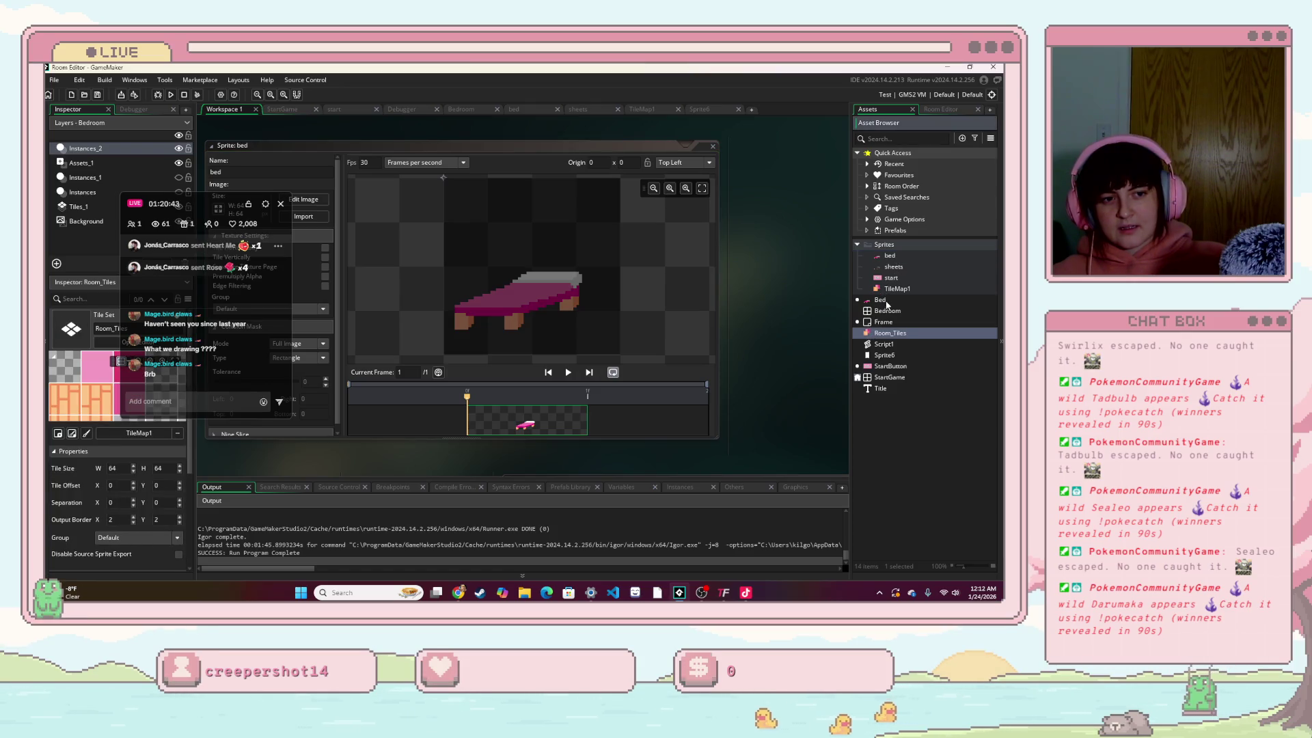
pyautogui.doubleClick(880, 300)
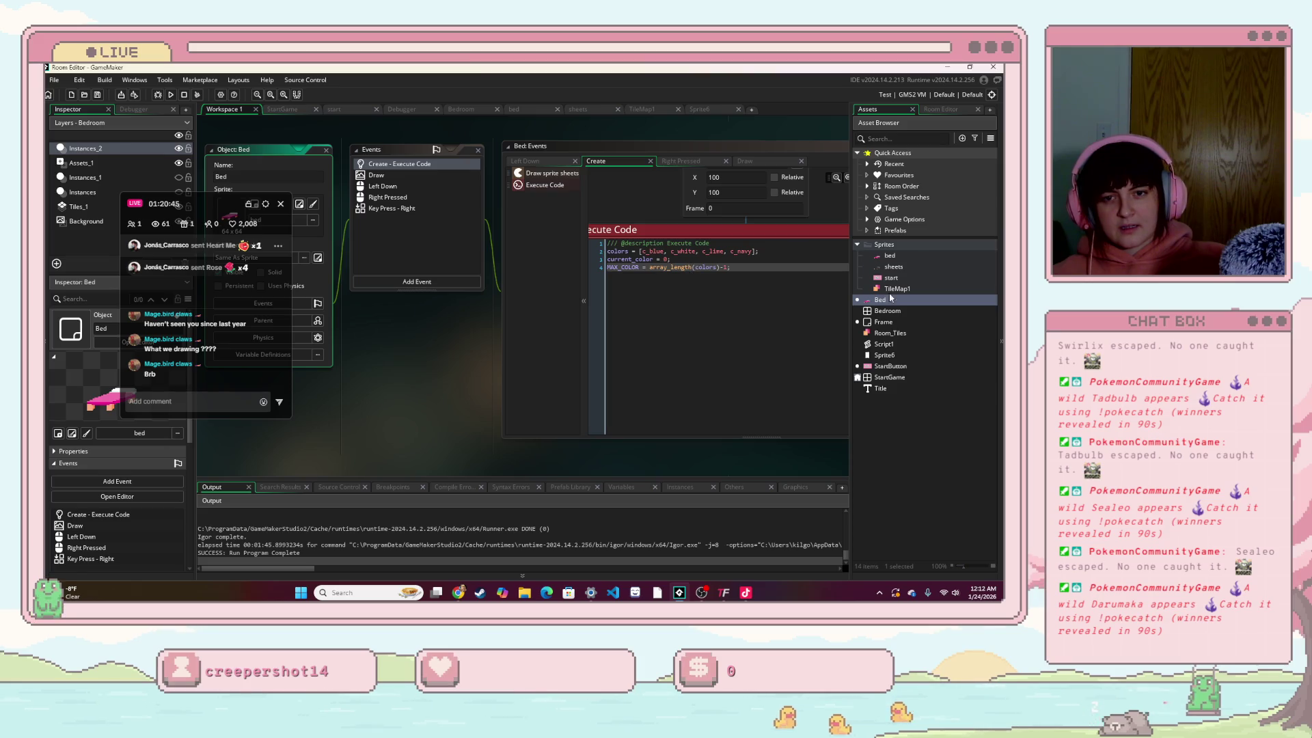
# Step: Check the Bed object's sprite choices without changing them, then open the bed sprite image
pyautogui.click(130, 432)
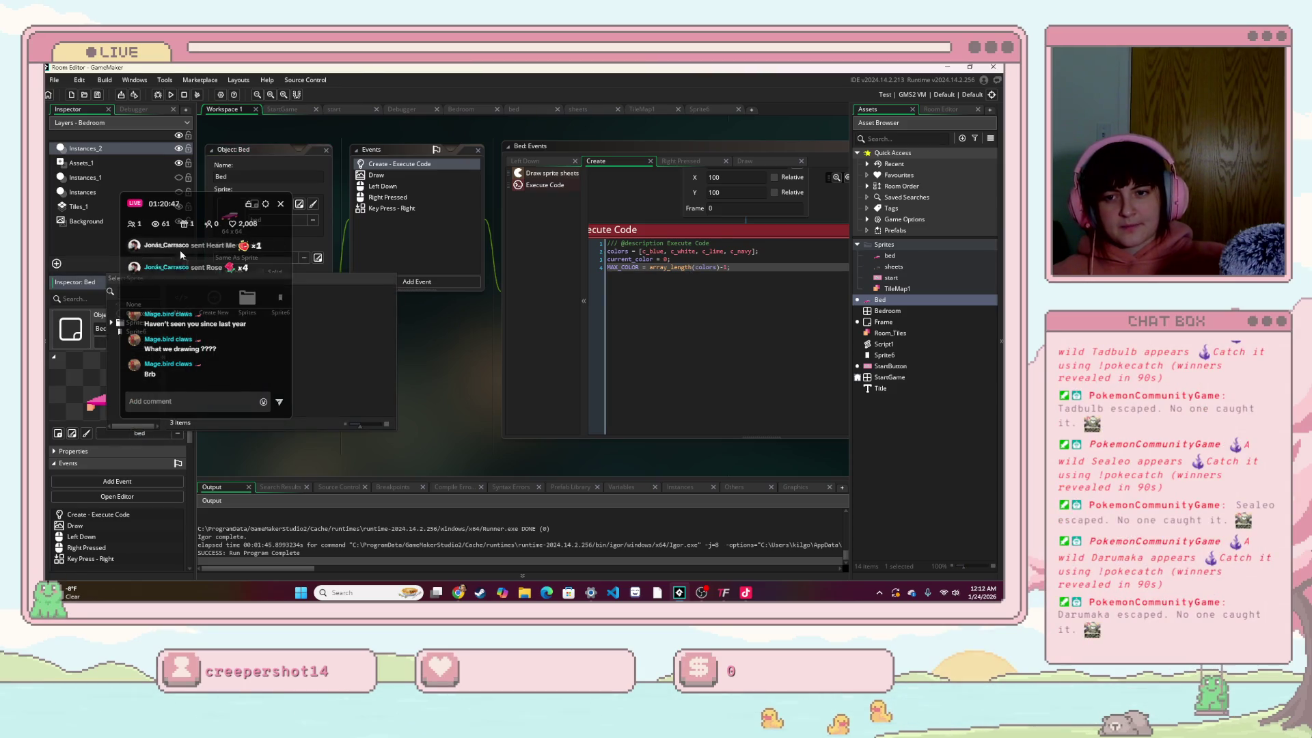
pyautogui.click(99, 445)
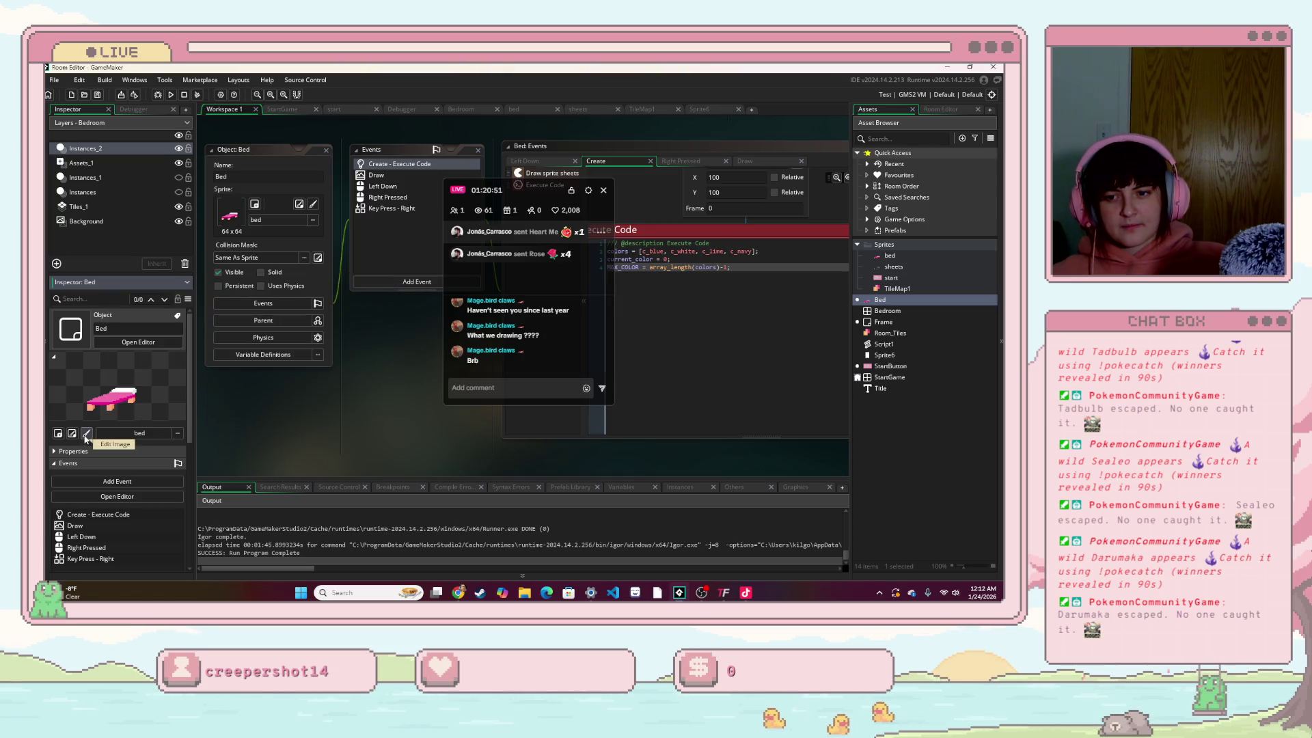
pyautogui.click(86, 434)
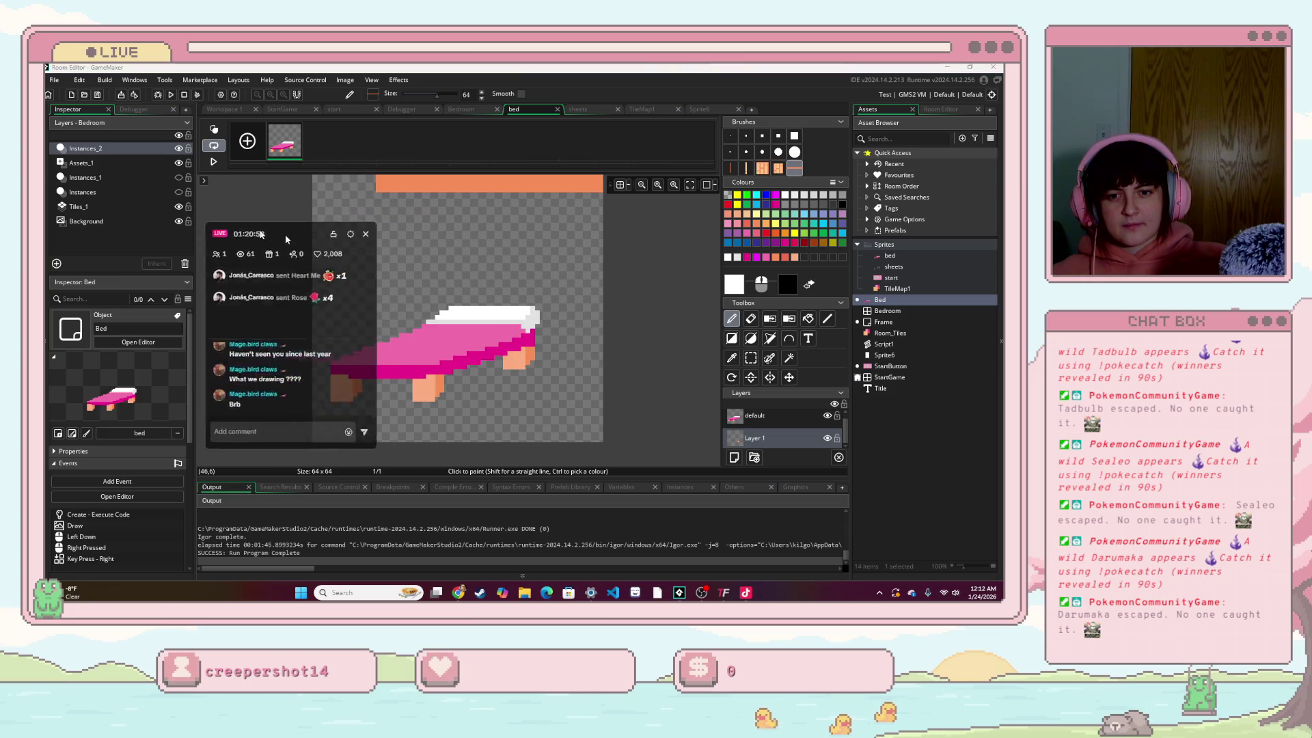
# Step: Pick orange with a 5-pixel brush and paint a block on the bed's left leg
pyautogui.moveTo(285, 239); pyautogui.dragTo(204, 208)
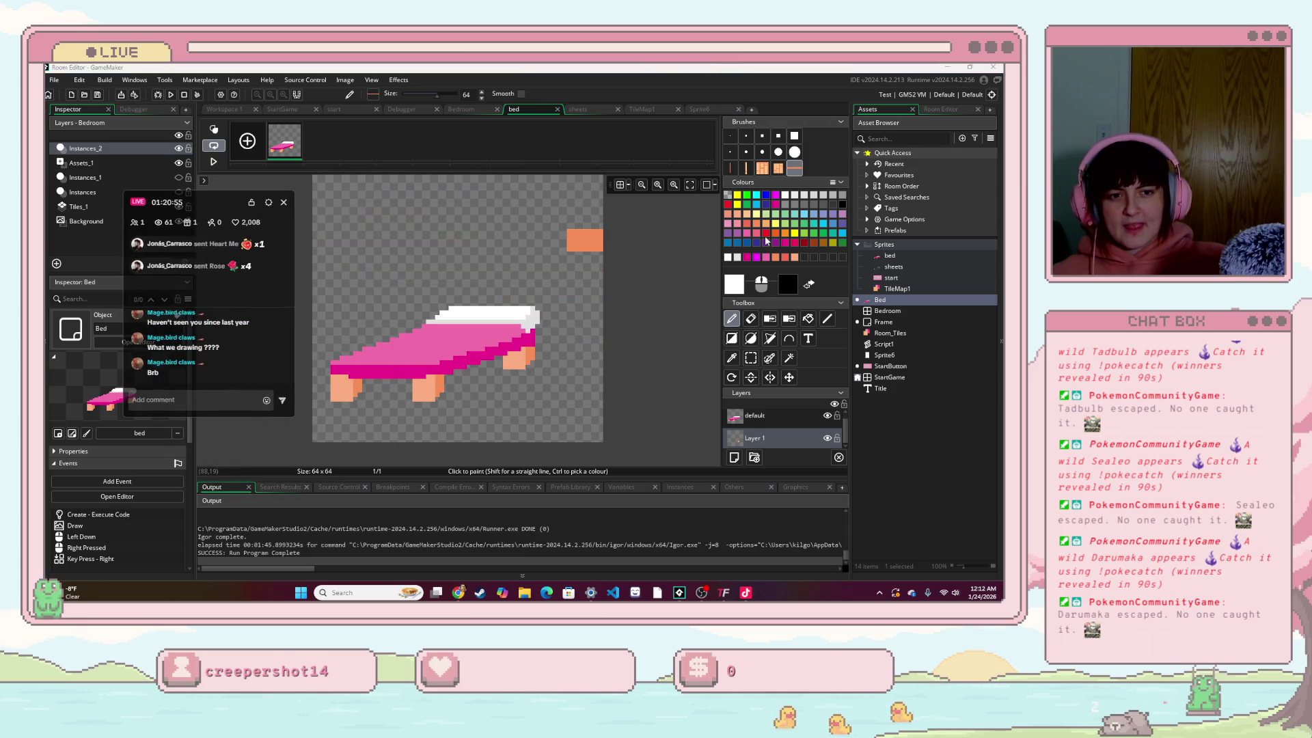
pyautogui.click(742, 230)
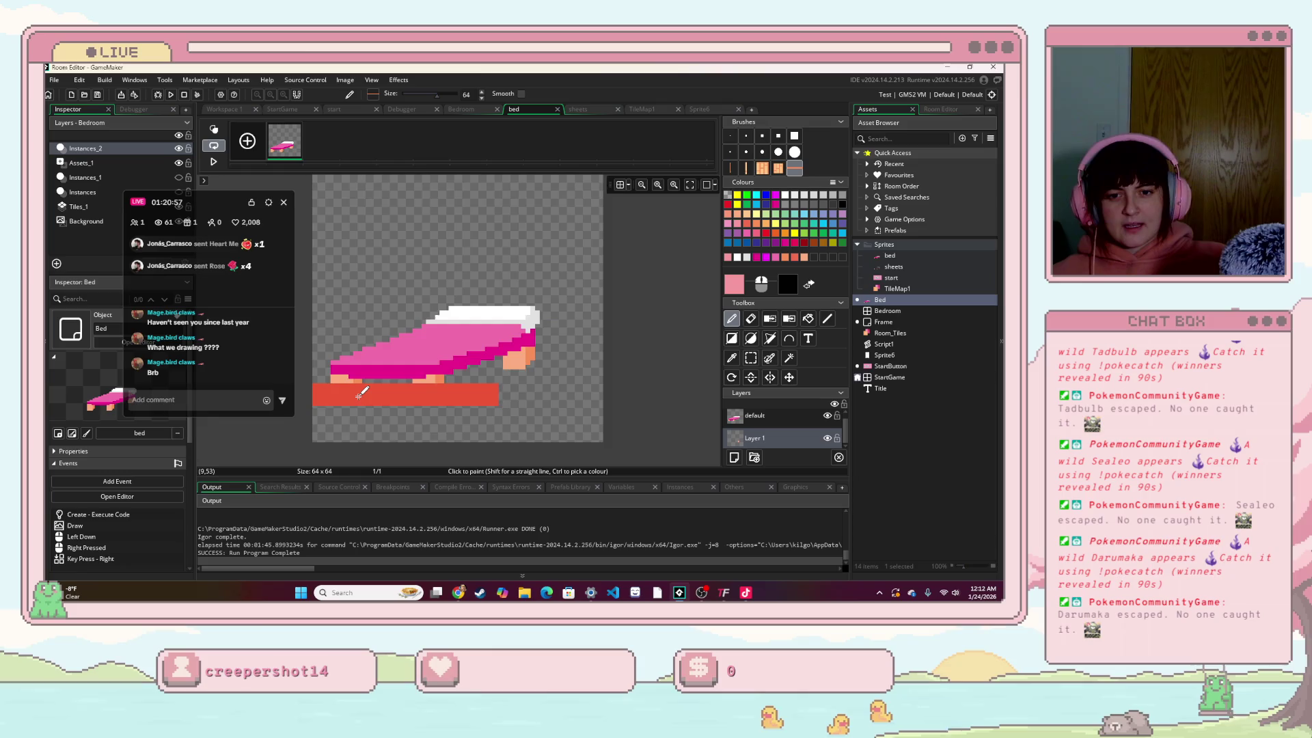
pyautogui.scroll(1, 367, 427)
pyautogui.scroll(2, 367, 428)
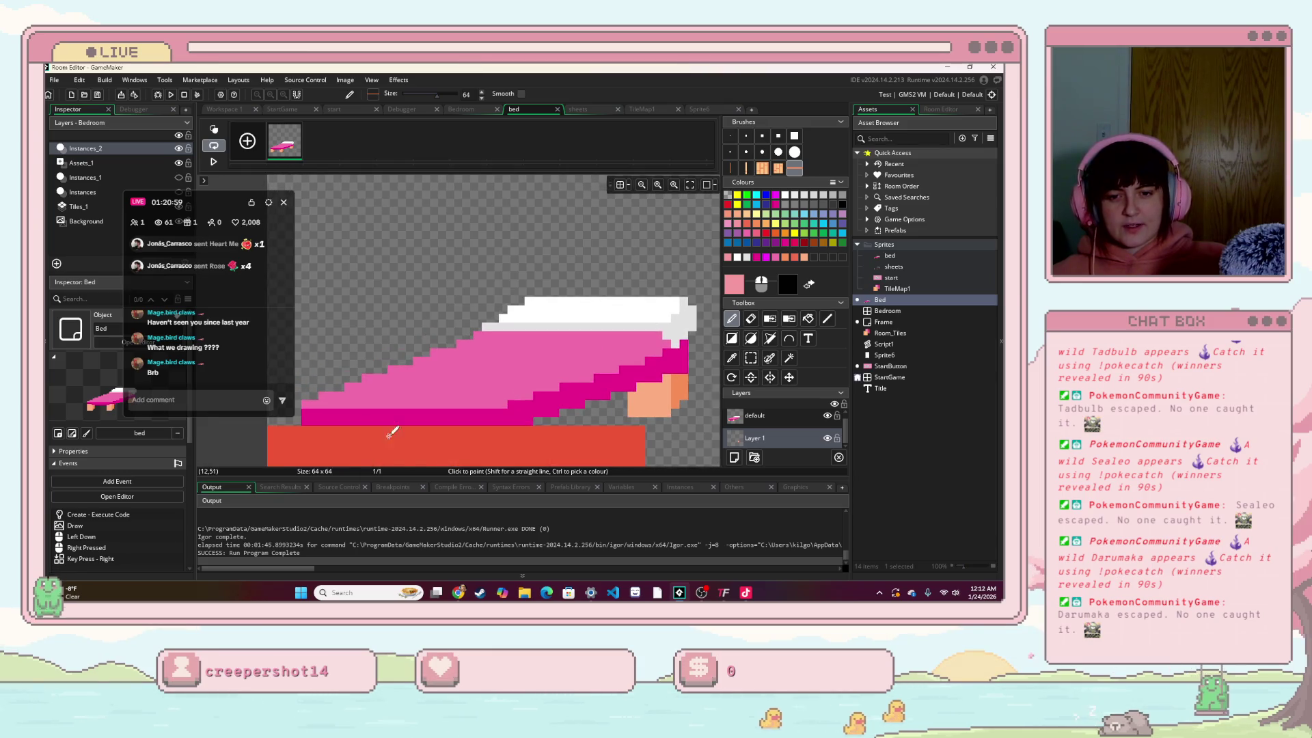
pyautogui.scroll(1, 380, 431)
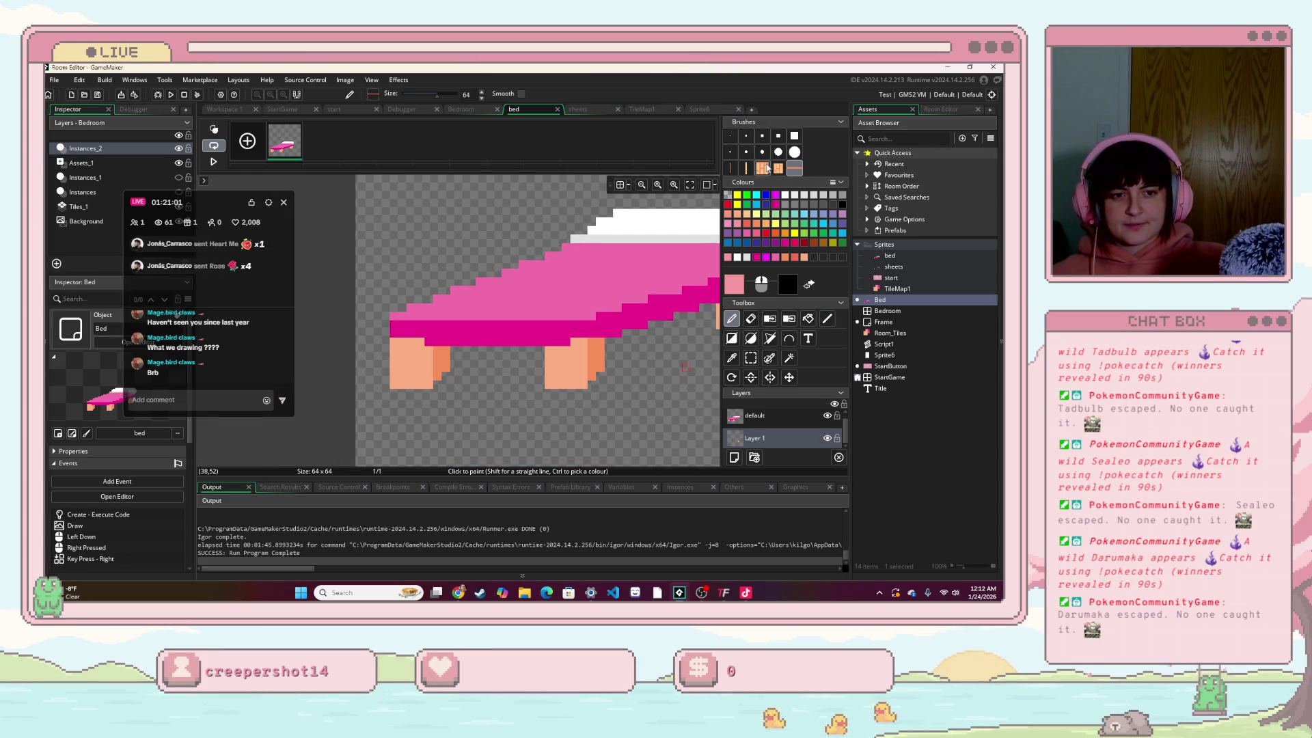
pyautogui.click(749, 233)
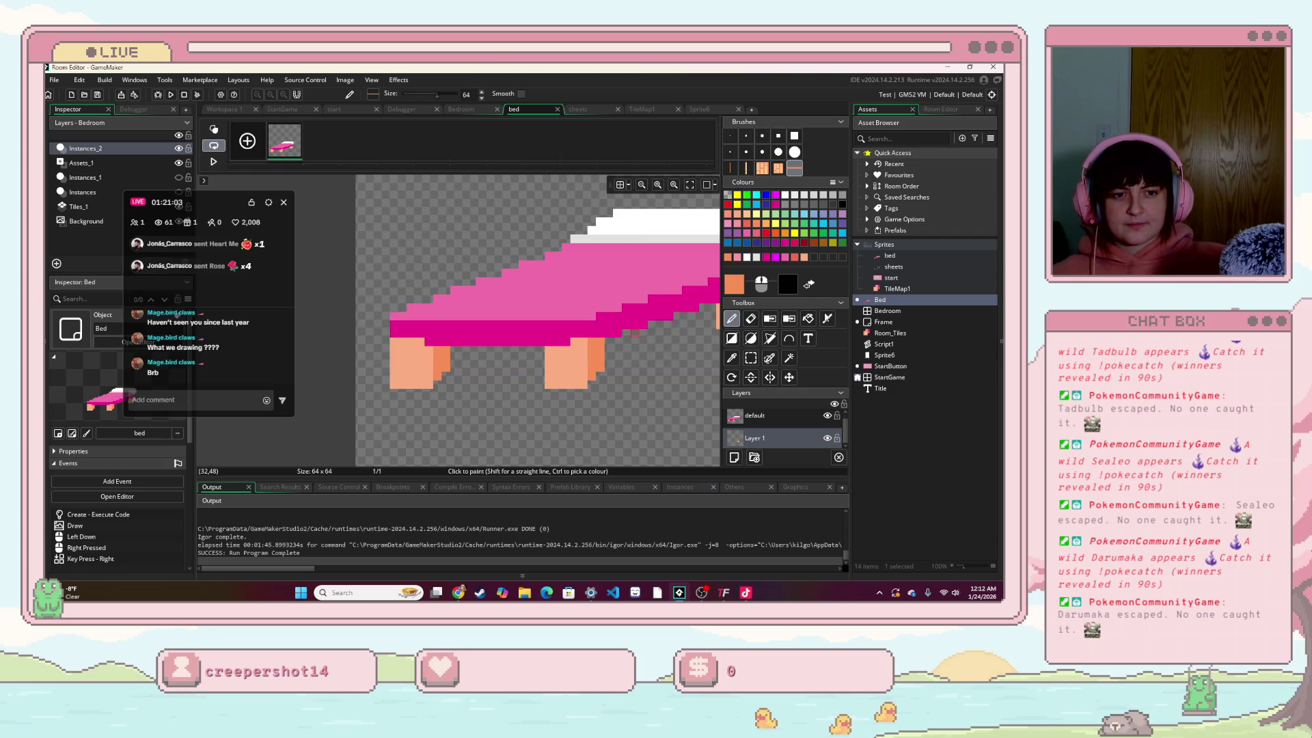
pyautogui.click(762, 136)
pyautogui.click(414, 374)
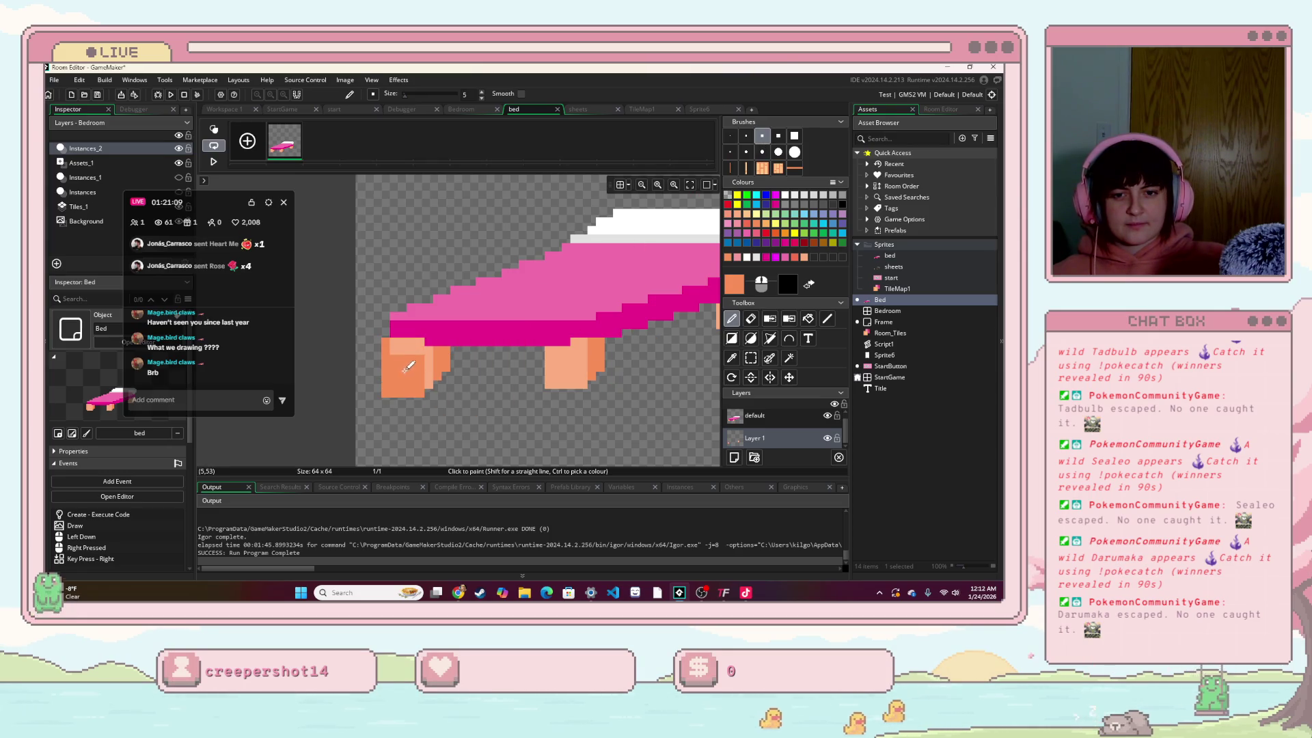
# Step: On the default layer, fill both legs darker orange and undo the accidental background fill
pyautogui.click(755, 416)
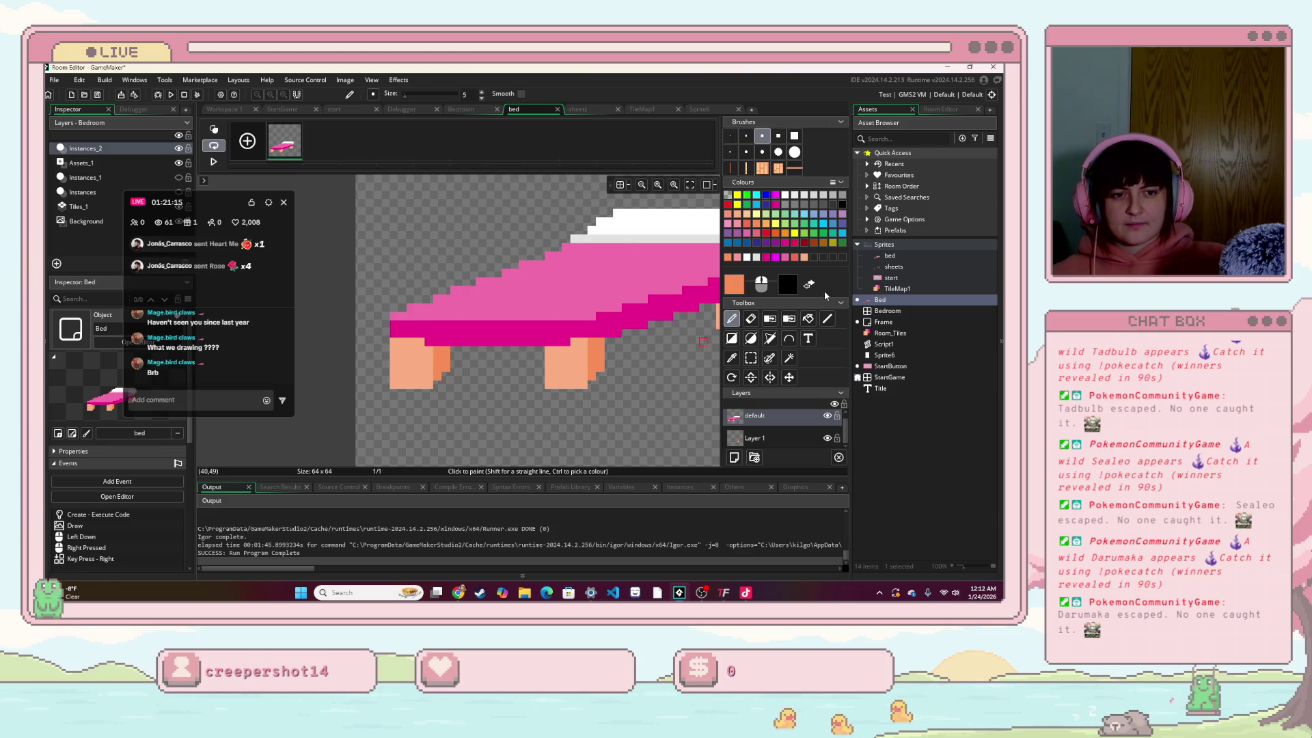
pyautogui.click(808, 318)
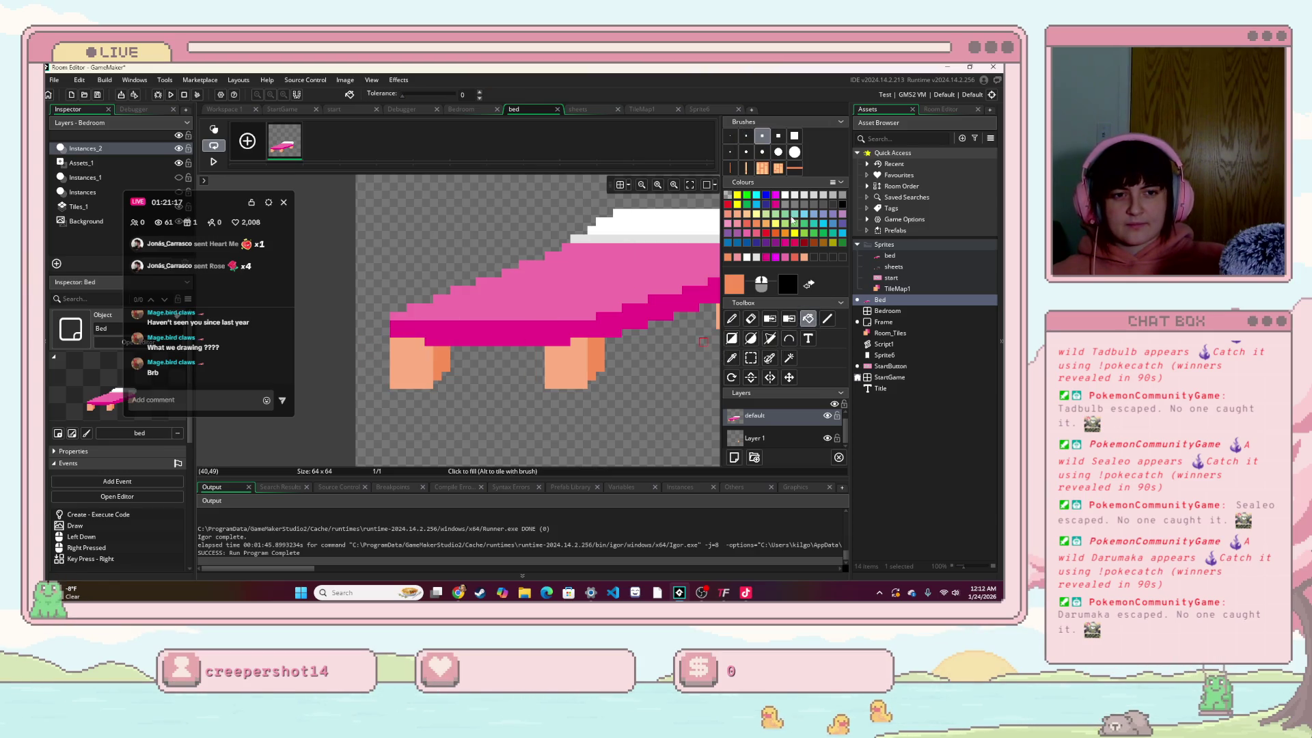
pyautogui.click(446, 354)
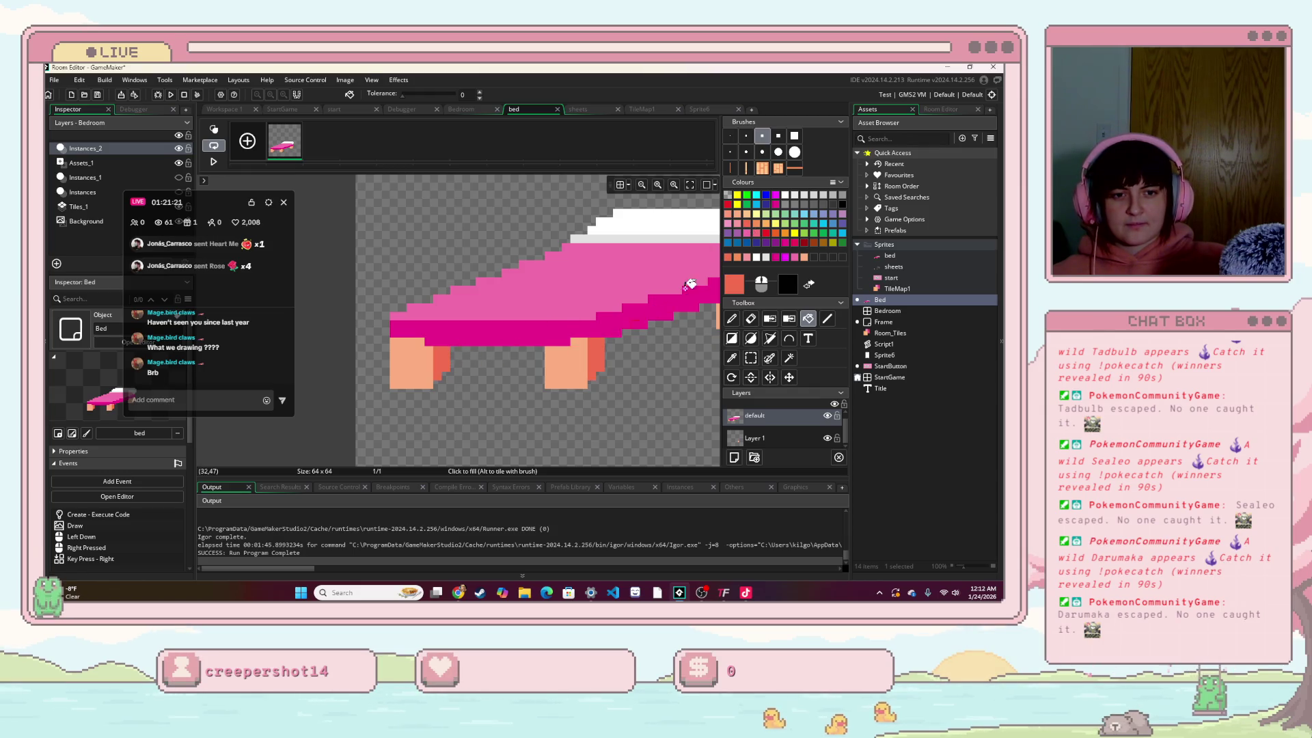
pyautogui.click(418, 369)
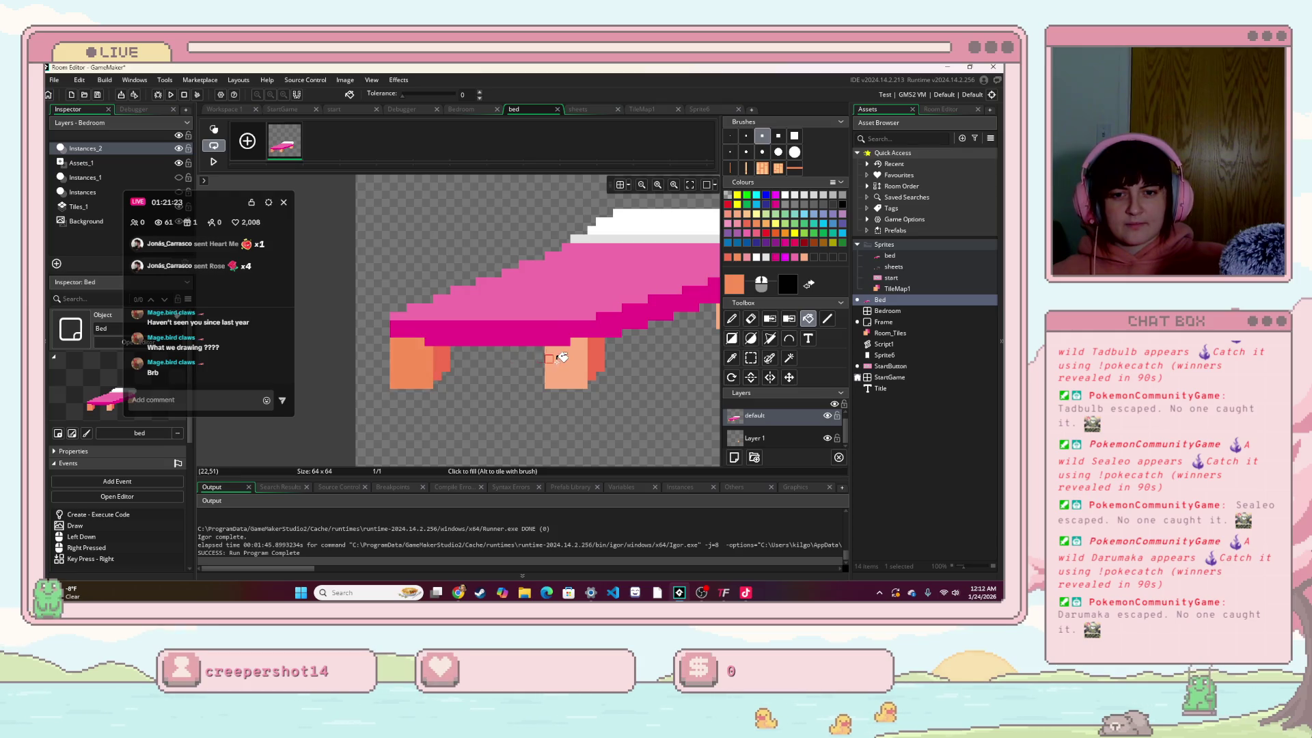
pyautogui.click(559, 359)
pyautogui.hscroll(5, 634, 371)
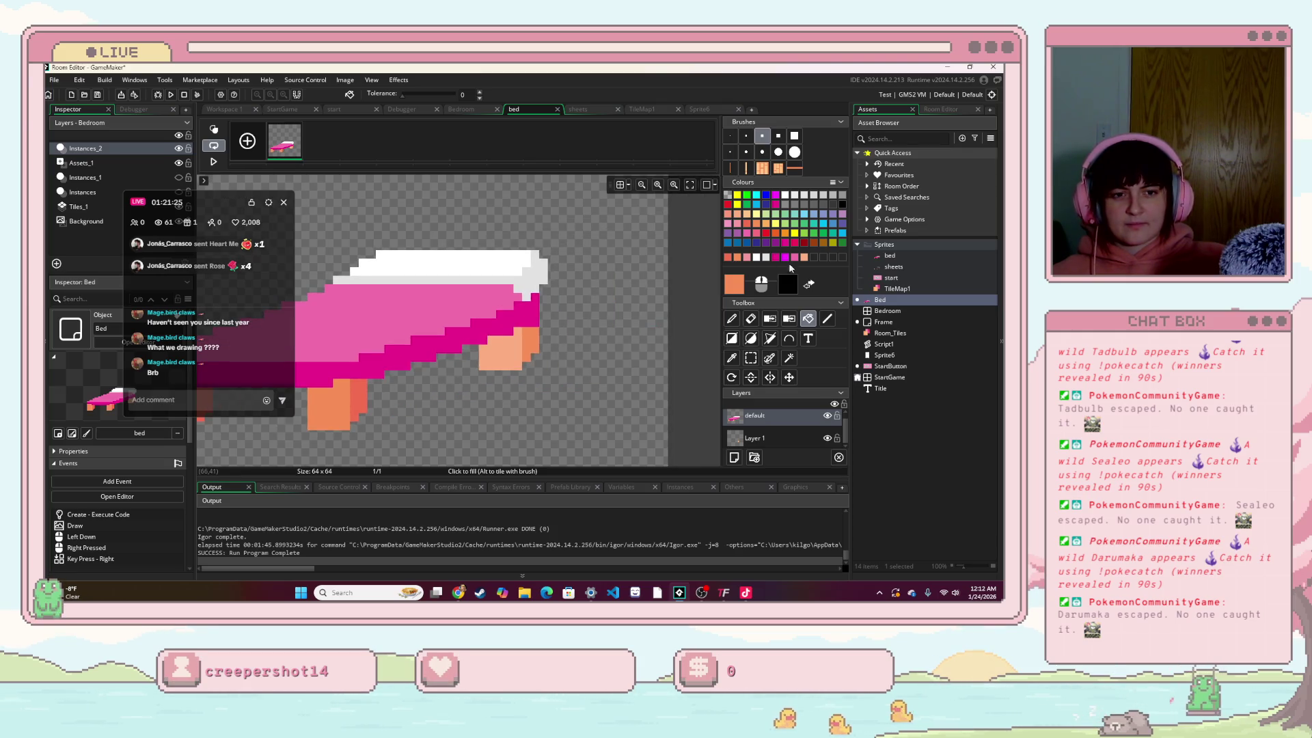
pyautogui.click(538, 335)
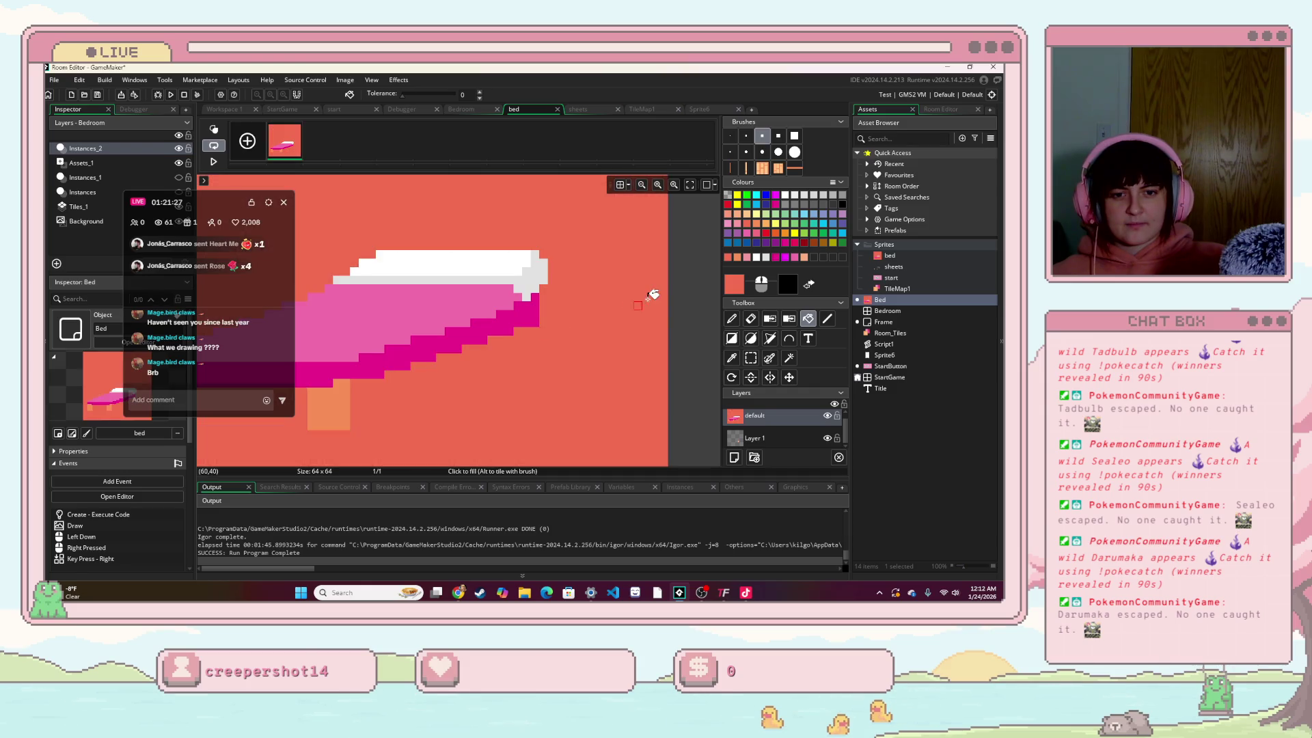
pyautogui.hotkey('ctrl', 'z')
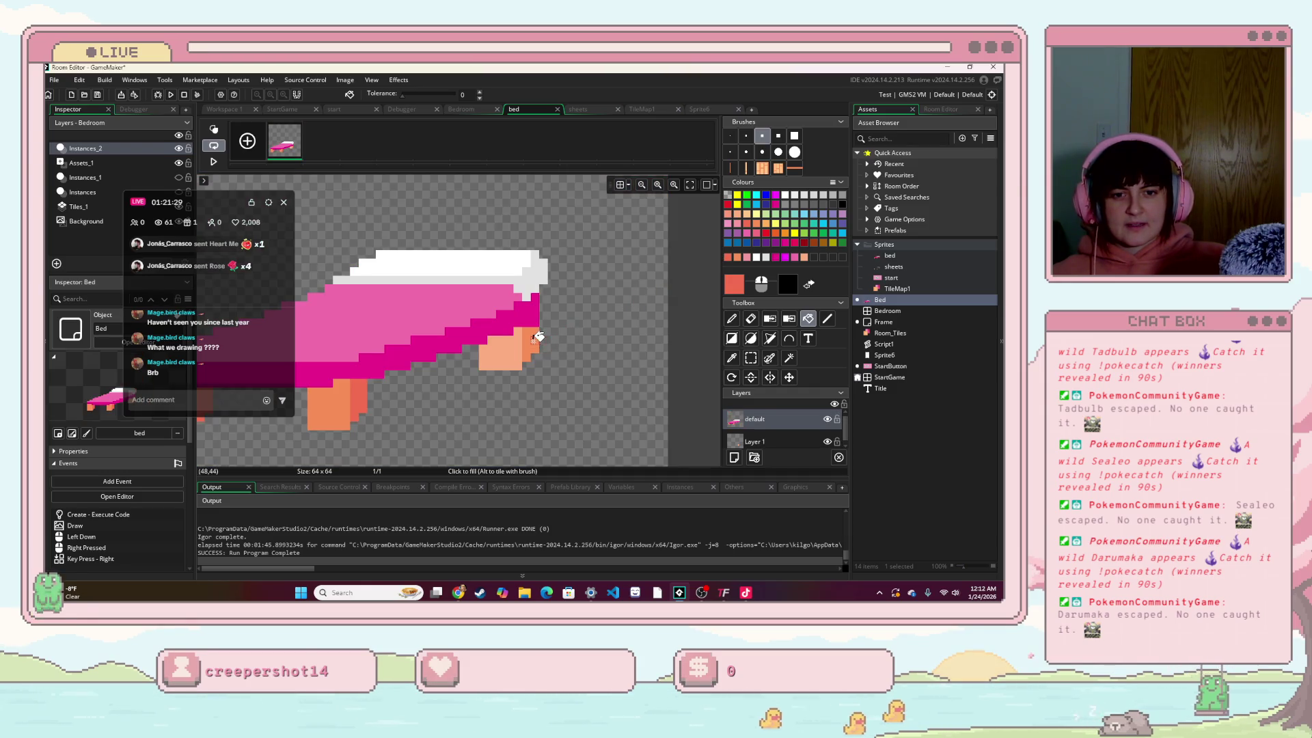
pyautogui.hotkey('ctrl', 'y')
pyautogui.hotkey('ctrl', 'z')
# Step: Sample the orange leg colour, undo a stray fill on Layer 1, and zoom out to the whole bed
pyautogui.click(734, 443)
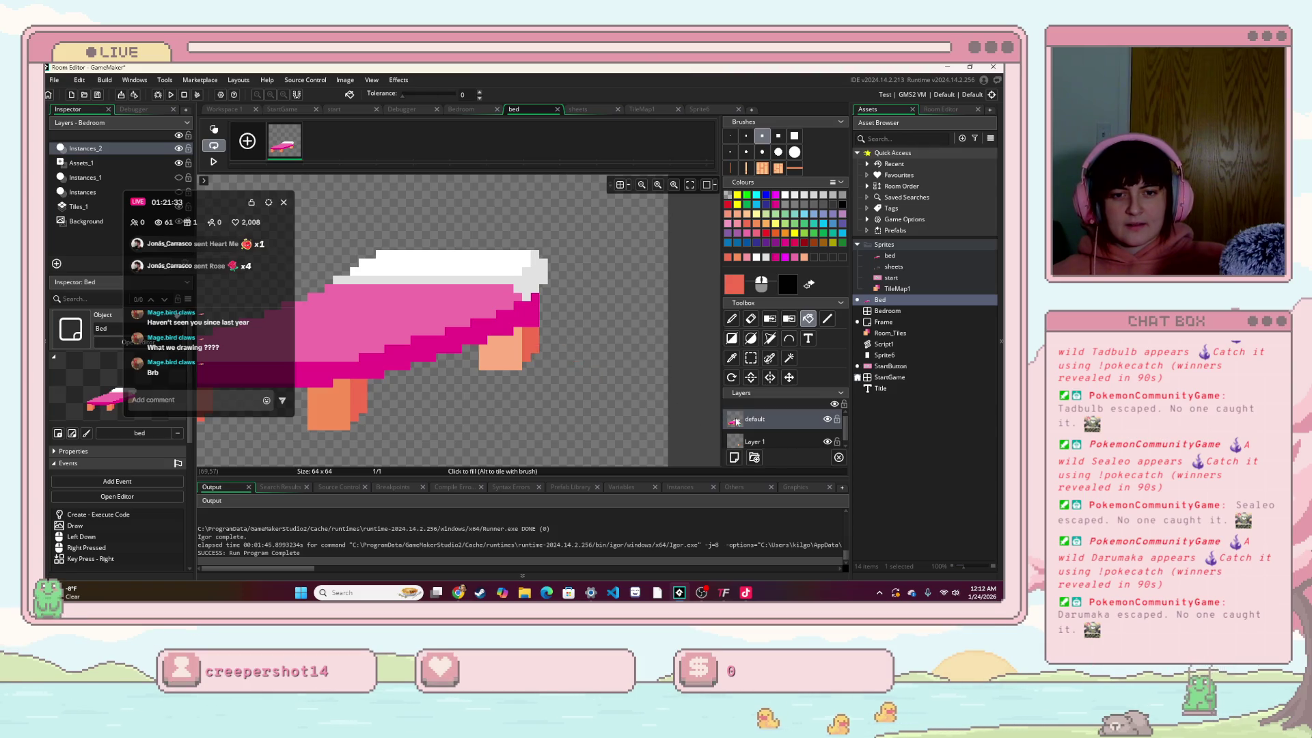
pyautogui.click(738, 419)
pyautogui.keyDown('ctrl'); pyautogui.click(518, 346); pyautogui.keyUp('ctrl')
pyautogui.click(483, 389)
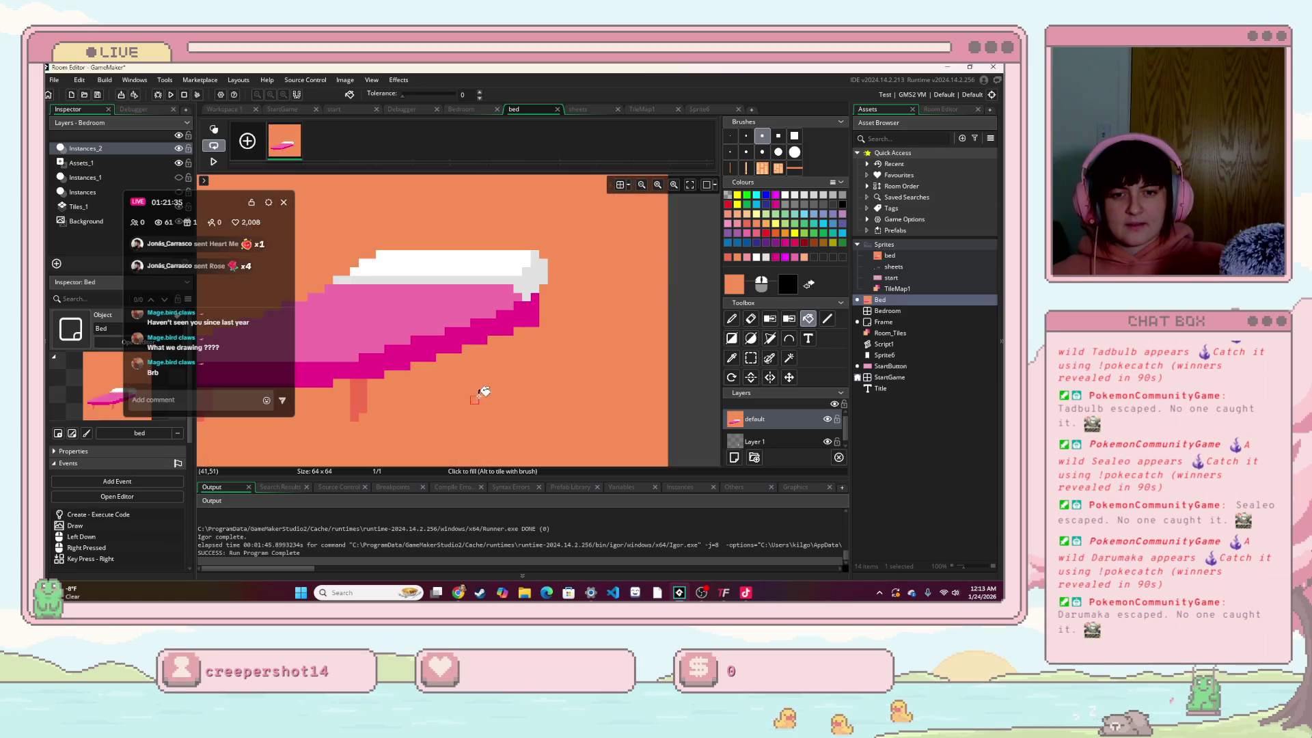
pyautogui.hotkey('ctrl', 'z')
pyautogui.click(747, 441)
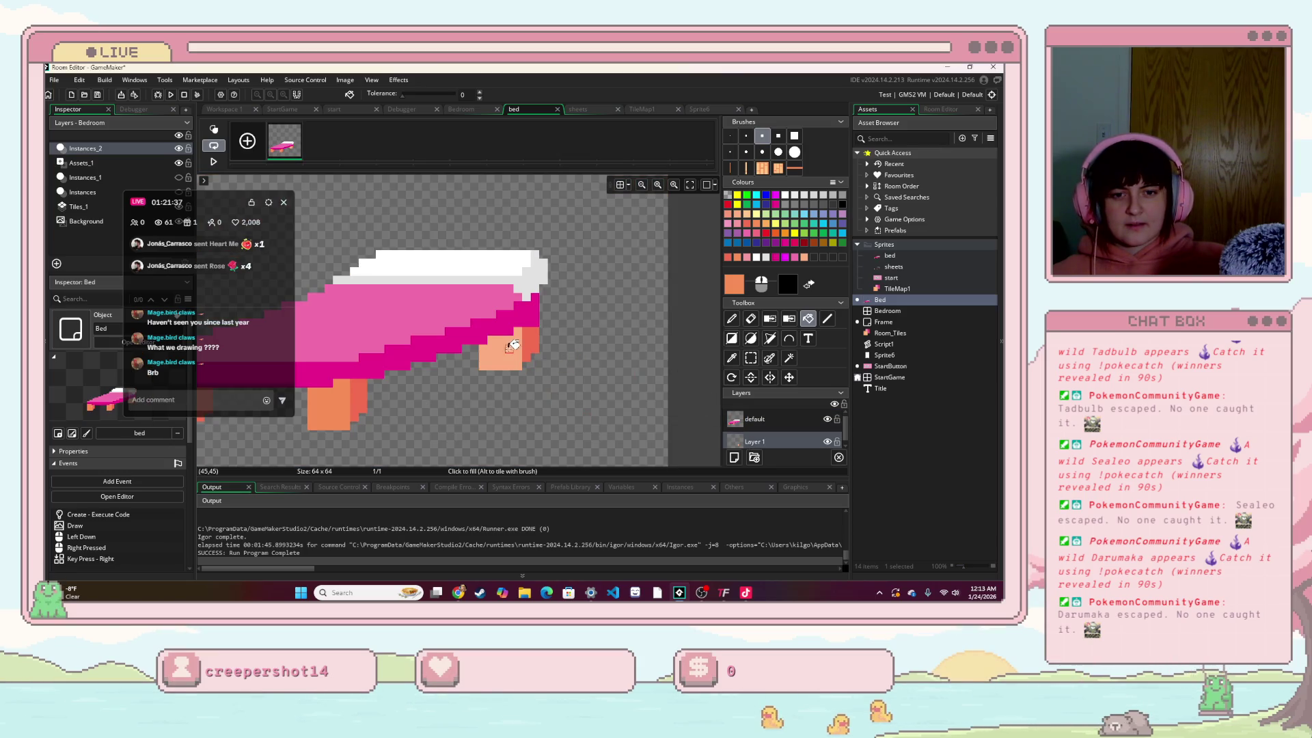
pyautogui.scroll(-3, 520, 410)
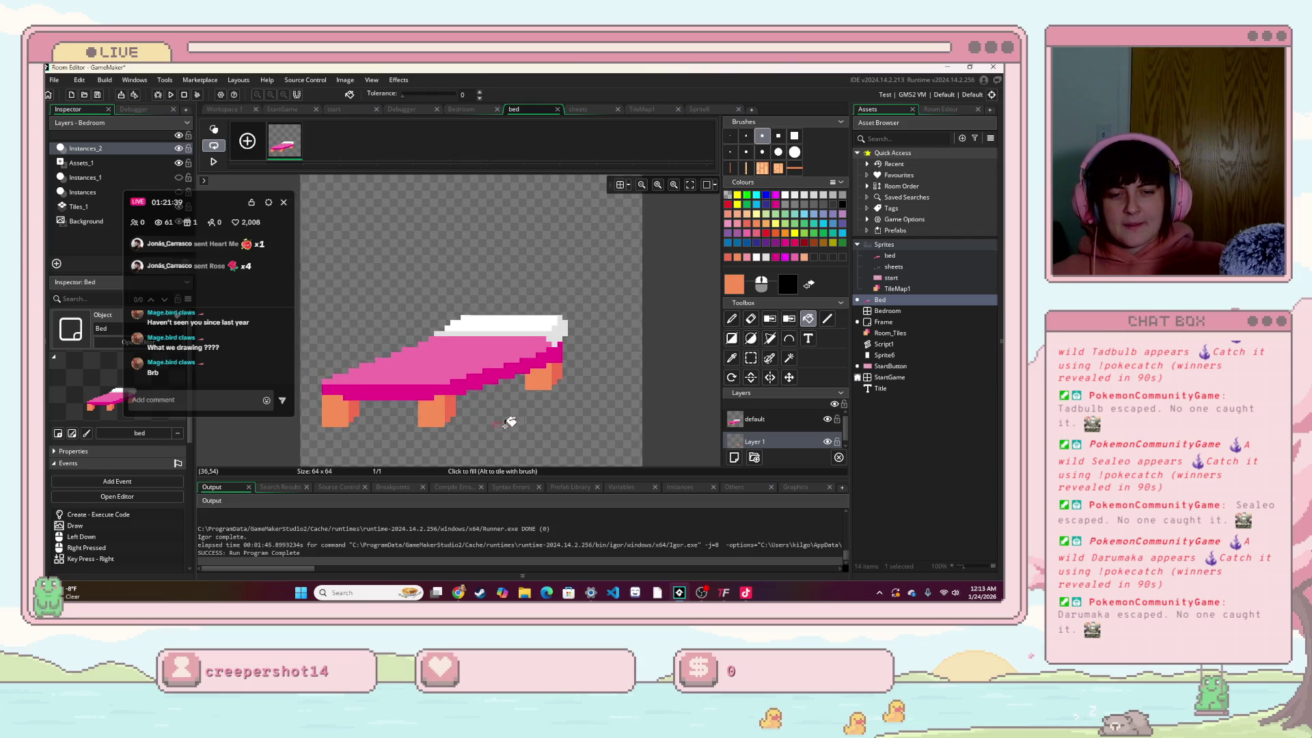
pyautogui.moveTo(509, 422); pyautogui.dragTo(551, 411)
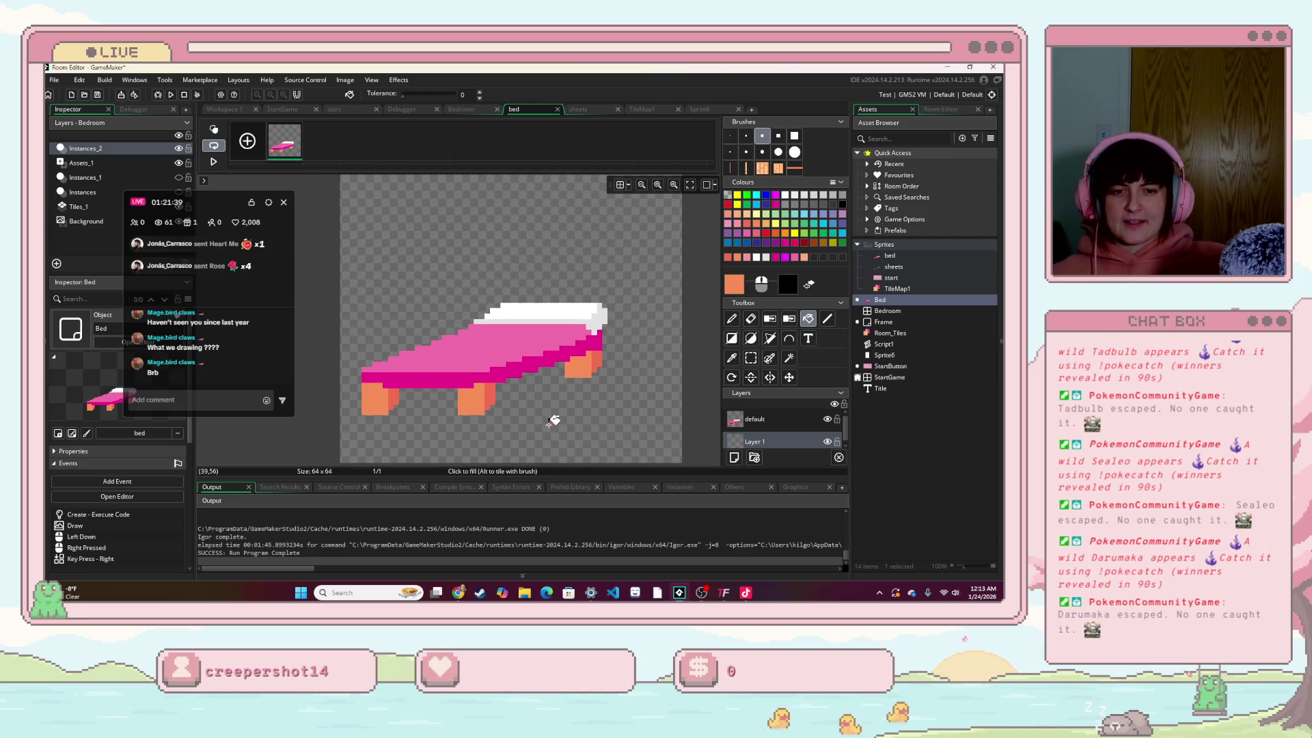
# Step: Run the game, move the bed, and right-click it repeatedly to cycle its colours
pyautogui.click(173, 93)
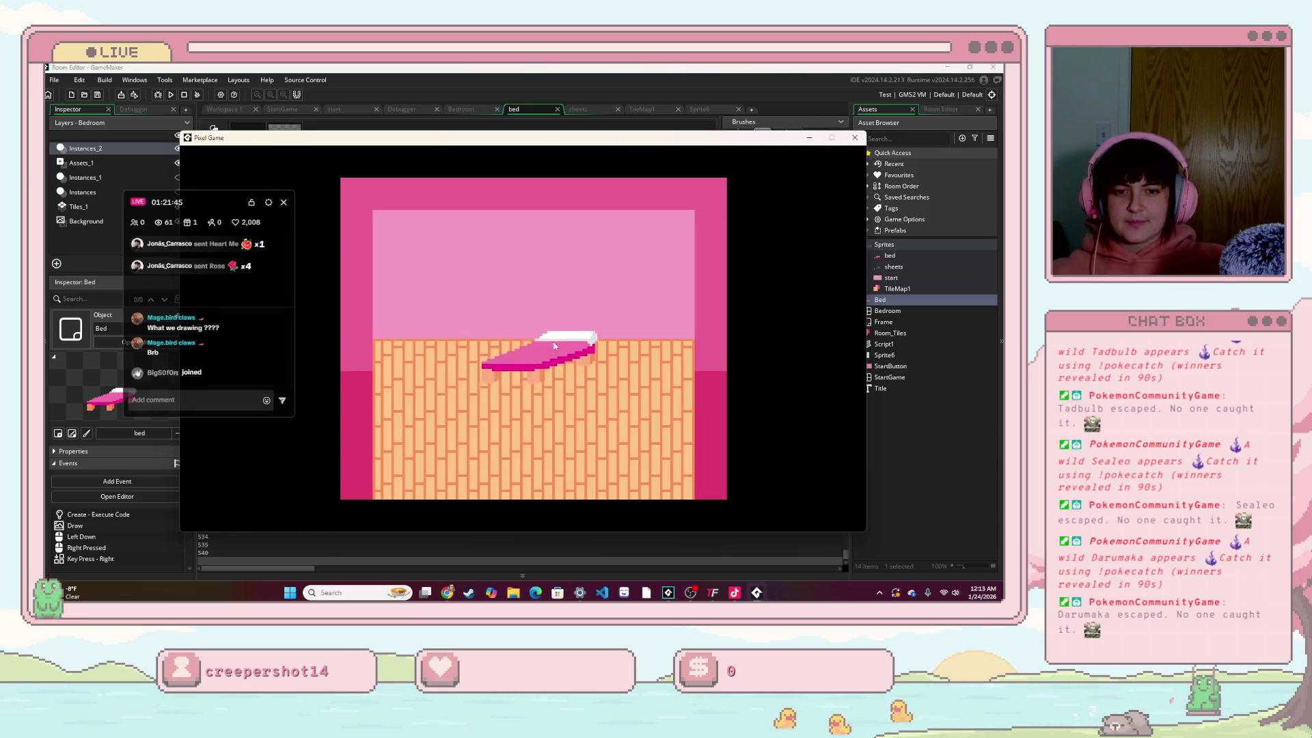
pyautogui.moveTo(554, 346)
pyautogui.mouseDown()
pyautogui.moveTo(491, 306)
pyautogui.moveTo(509, 269)
pyautogui.moveTo(490, 344)
pyautogui.moveTo(564, 346)
pyautogui.moveTo(562, 310)
pyautogui.mouseUp()
pyautogui.rightClick(562, 310)
pyautogui.rightClick(555, 329)
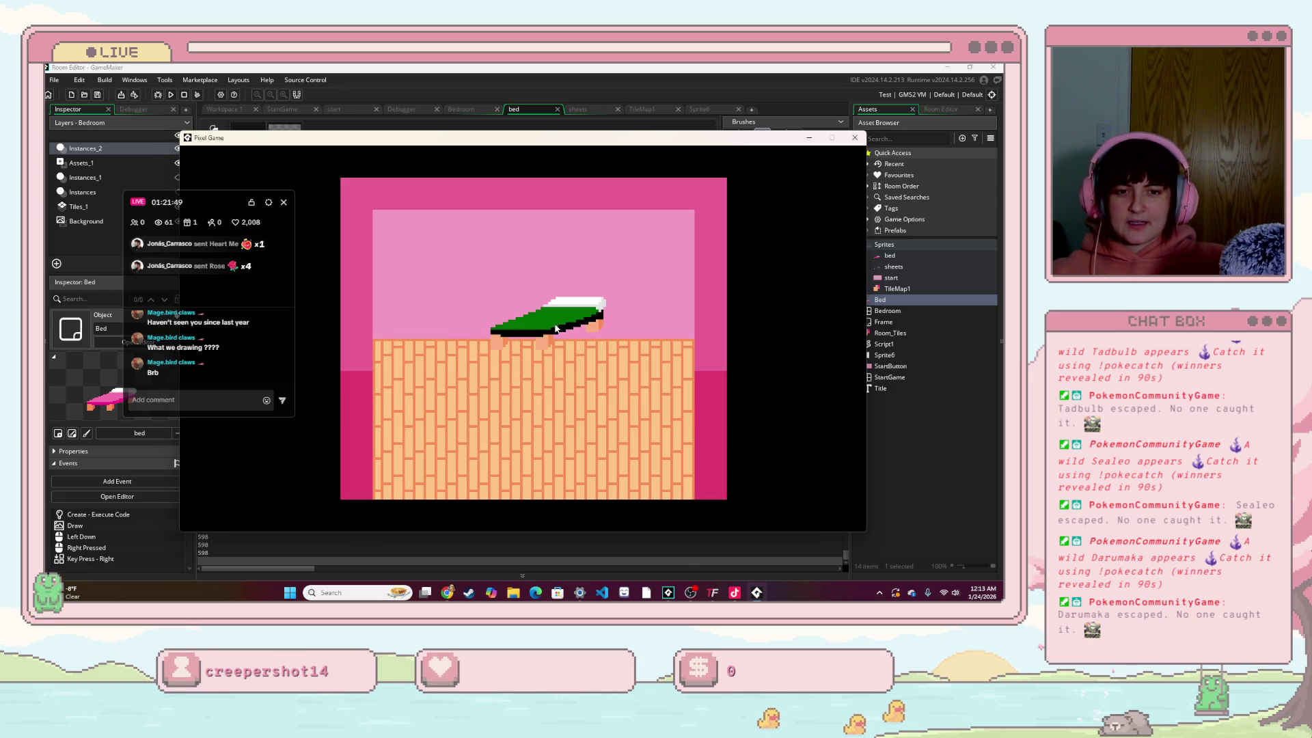
pyautogui.rightClick(556, 328)
pyautogui.rightClick(556, 329)
pyautogui.rightClick(556, 329)
pyautogui.rightClick(555, 328)
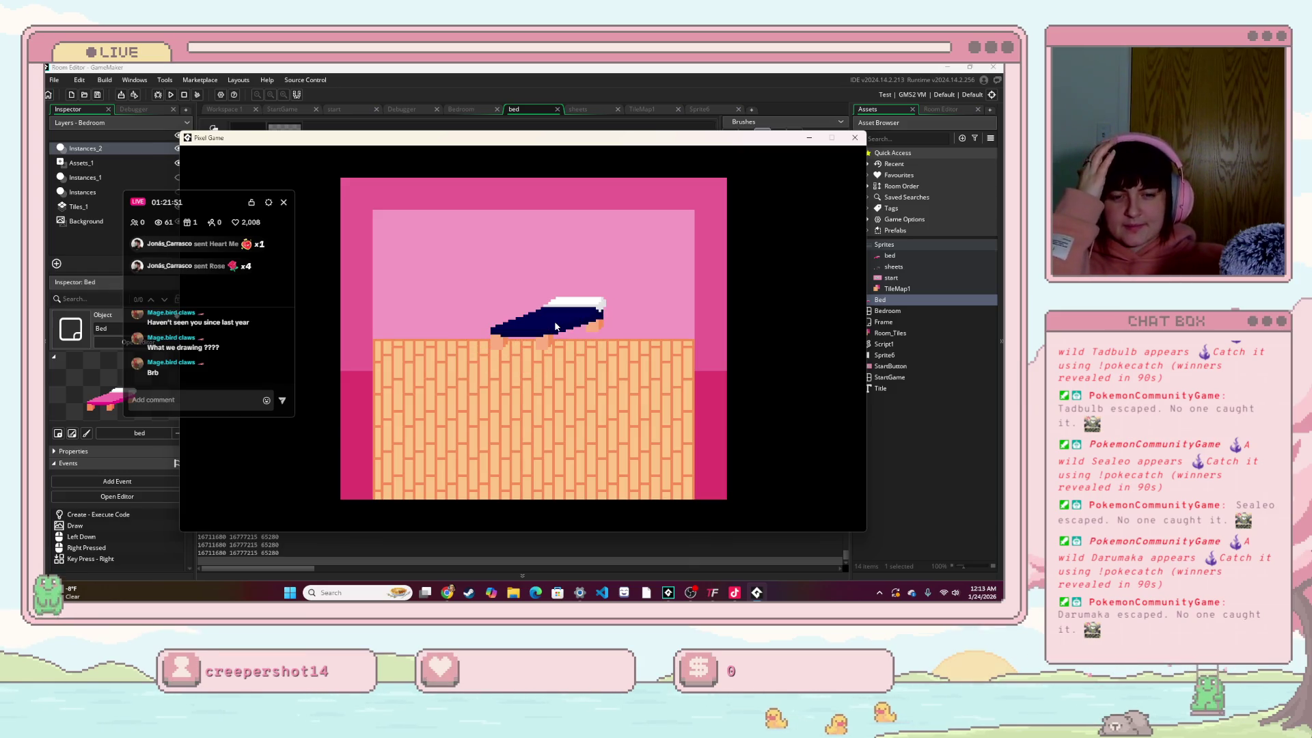
# Step: Drag the bed onto the plank floor, up against the pink wall, and back down
pyautogui.moveTo(556, 327)
pyautogui.mouseDown()
pyautogui.moveTo(548, 315)
pyautogui.moveTo(507, 382)
pyautogui.moveTo(596, 328)
pyautogui.mouseUp()
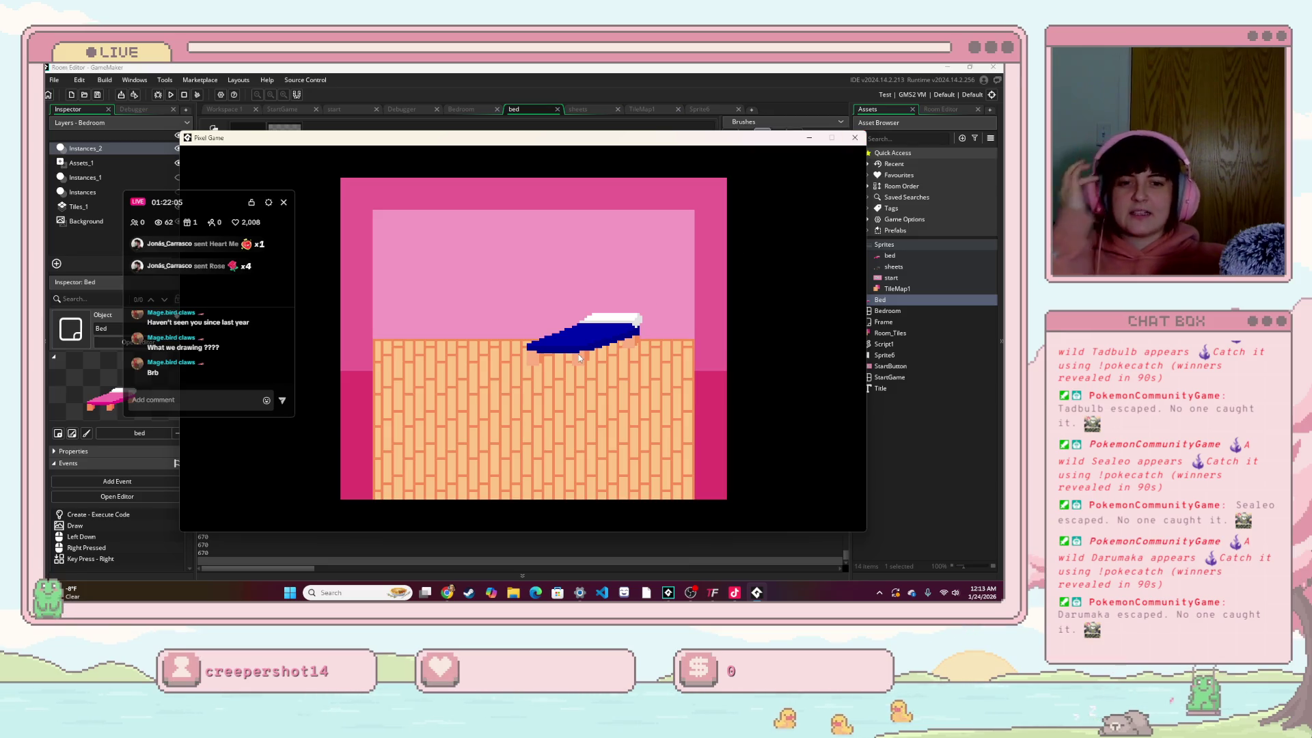
pyautogui.moveTo(578, 354)
pyautogui.mouseDown()
pyautogui.moveTo(473, 333)
pyautogui.moveTo(621, 264)
pyautogui.mouseUp()
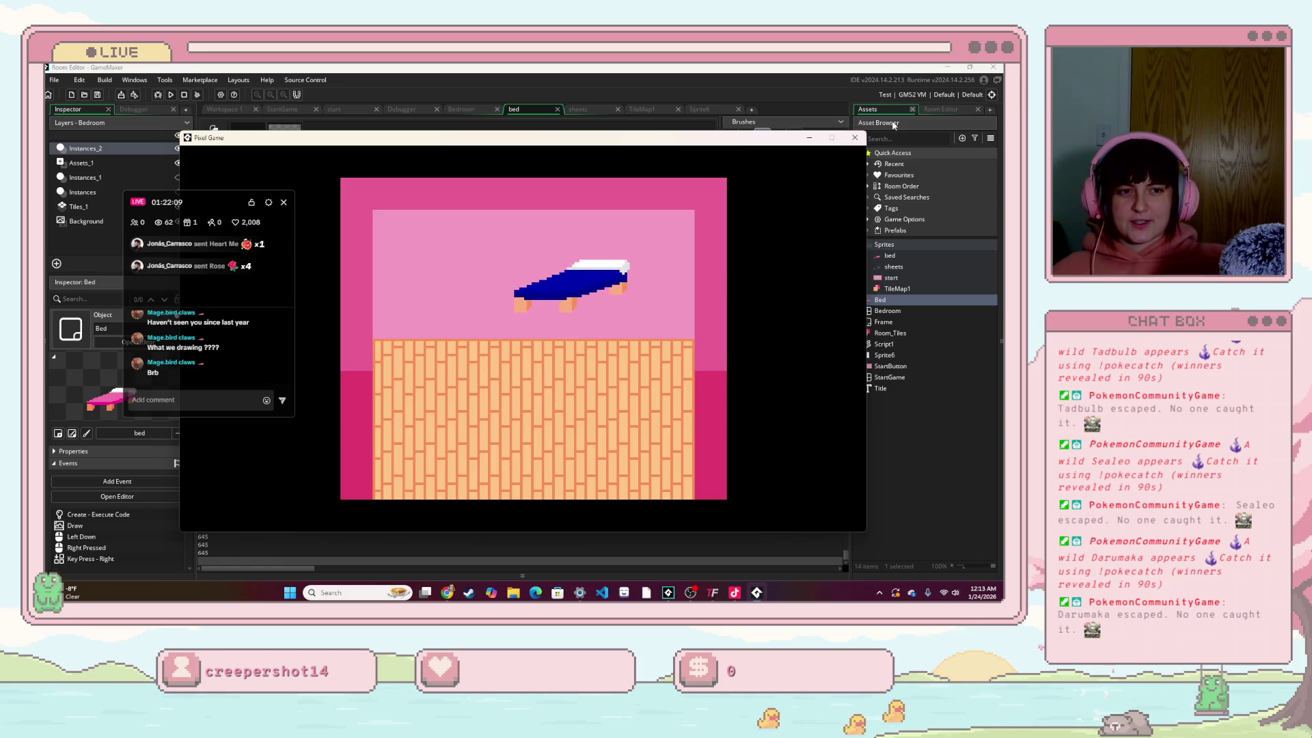
pyautogui.moveTo(605, 273); pyautogui.dragTo(557, 437)
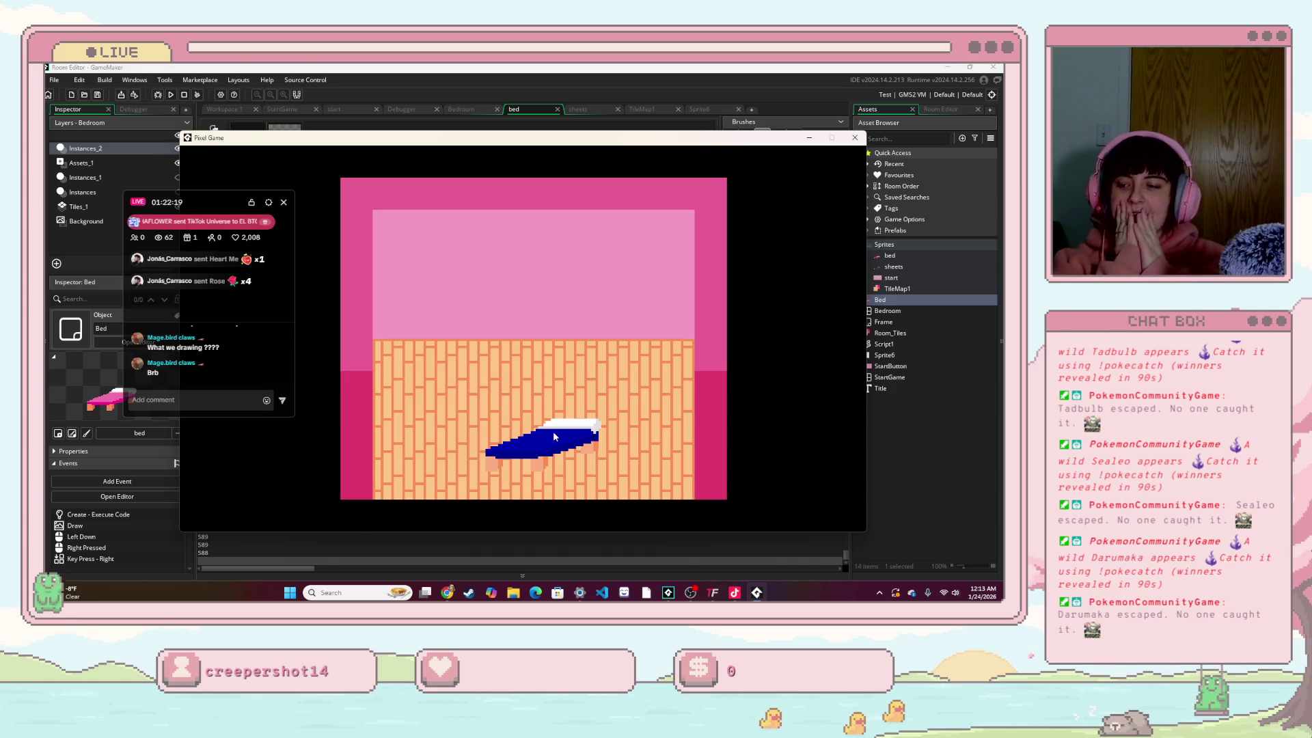
pyautogui.click(447, 592)
# Step: Search 'drawer online' in a new tab, open the Sketchpad result, and widen the browser window
pyautogui.click(307, 77)
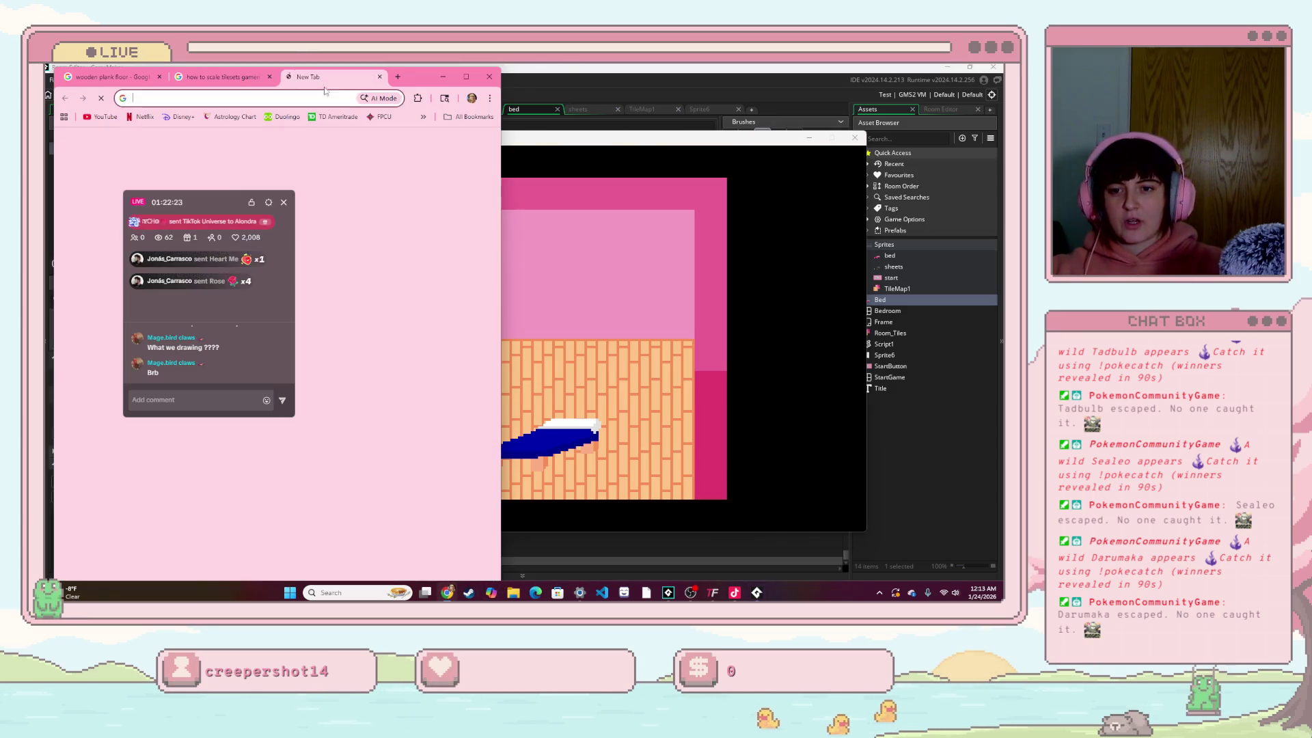
pyautogui.write('dra')
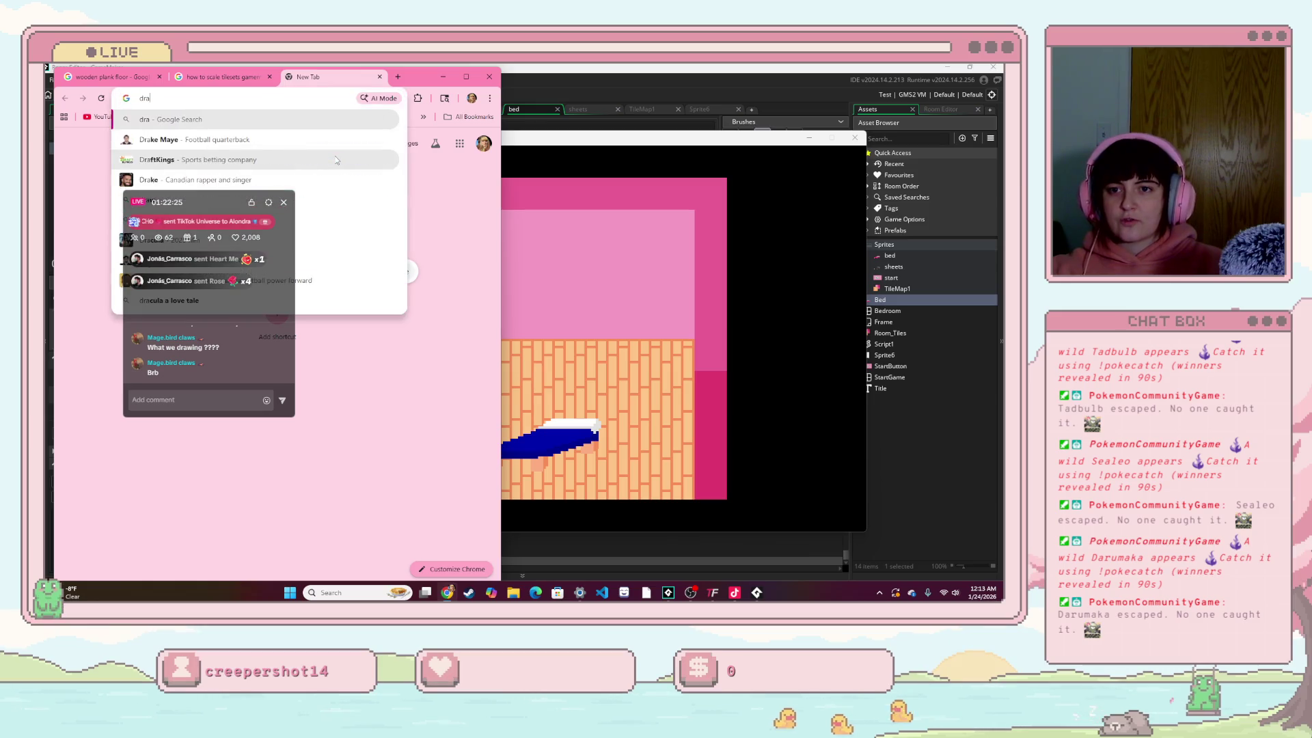
pyautogui.write('wer online')
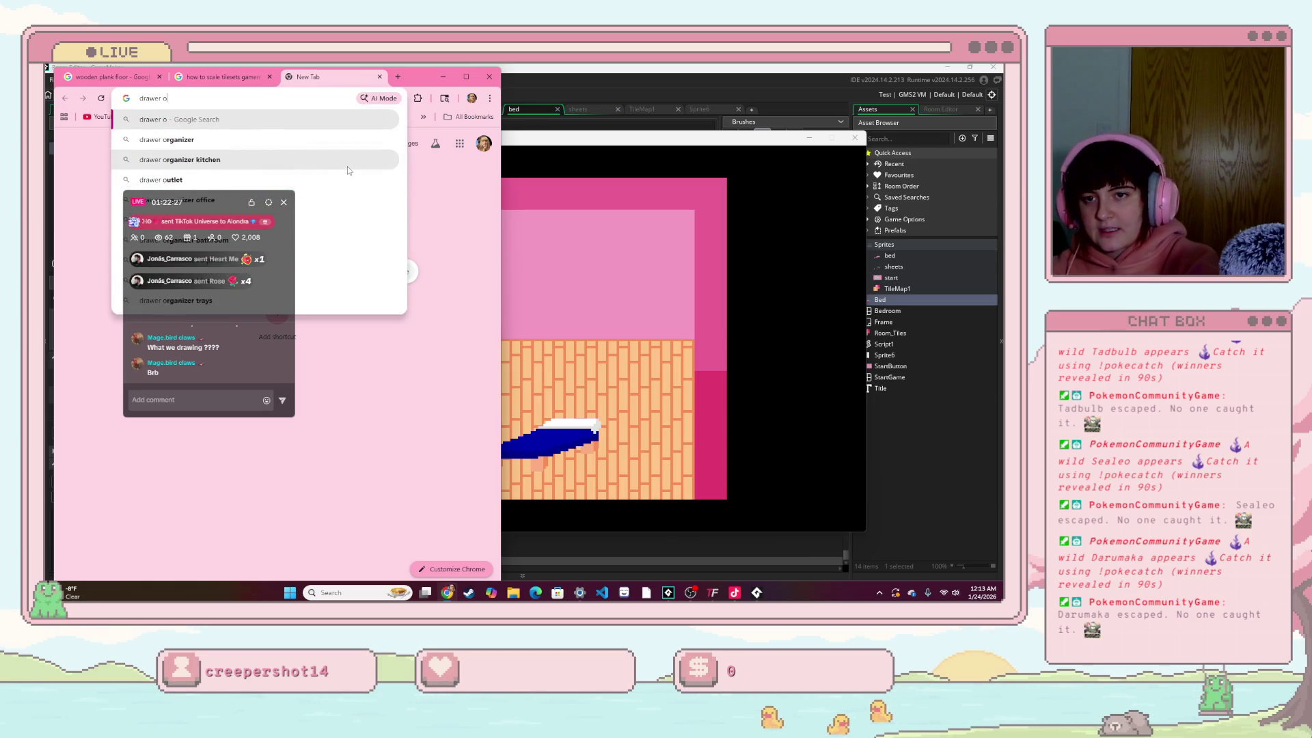
pyautogui.press('Return')
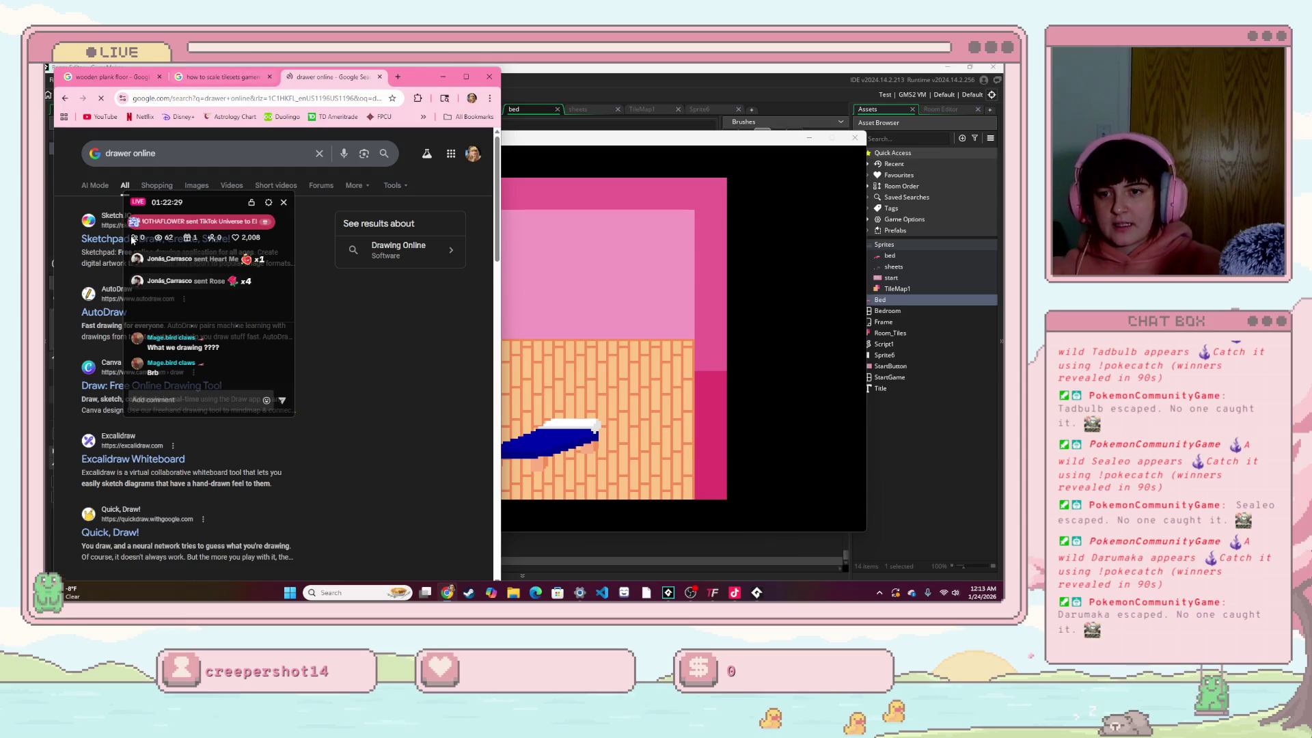
pyautogui.click(133, 239)
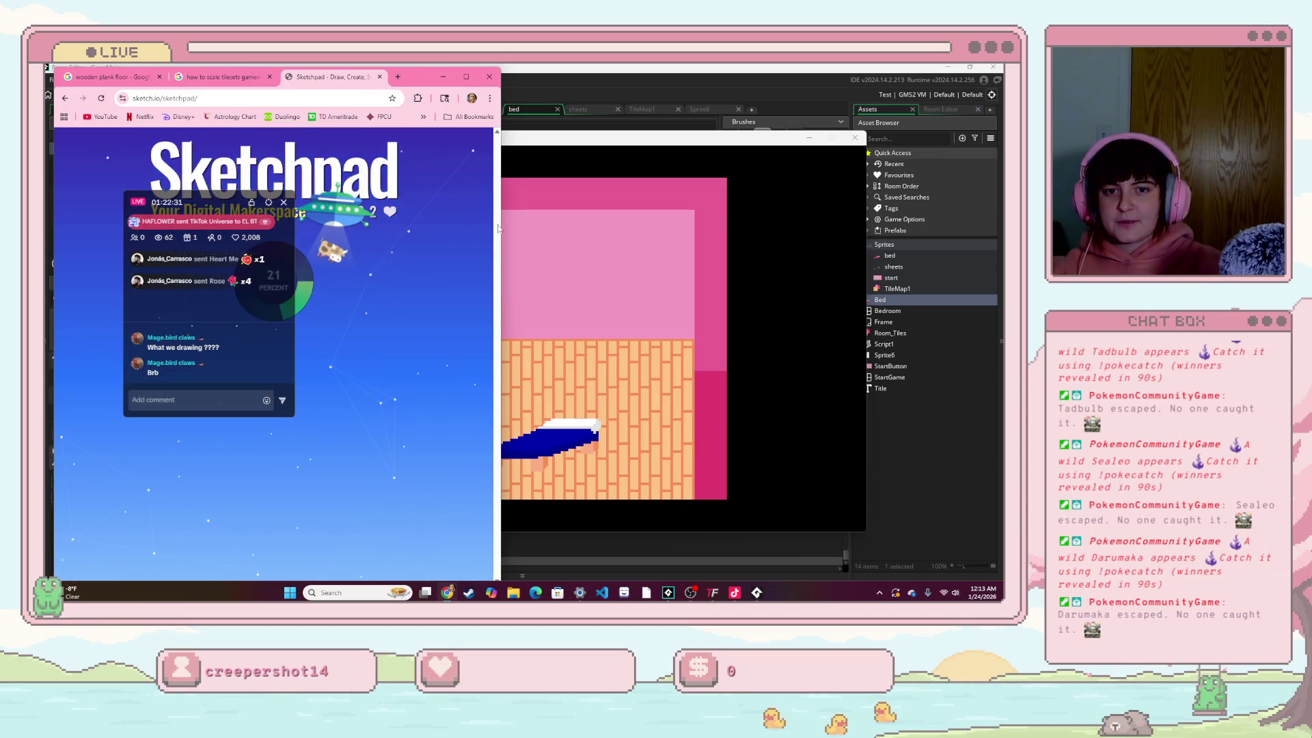
pyautogui.moveTo(504, 227); pyautogui.dragTo(812, 226)
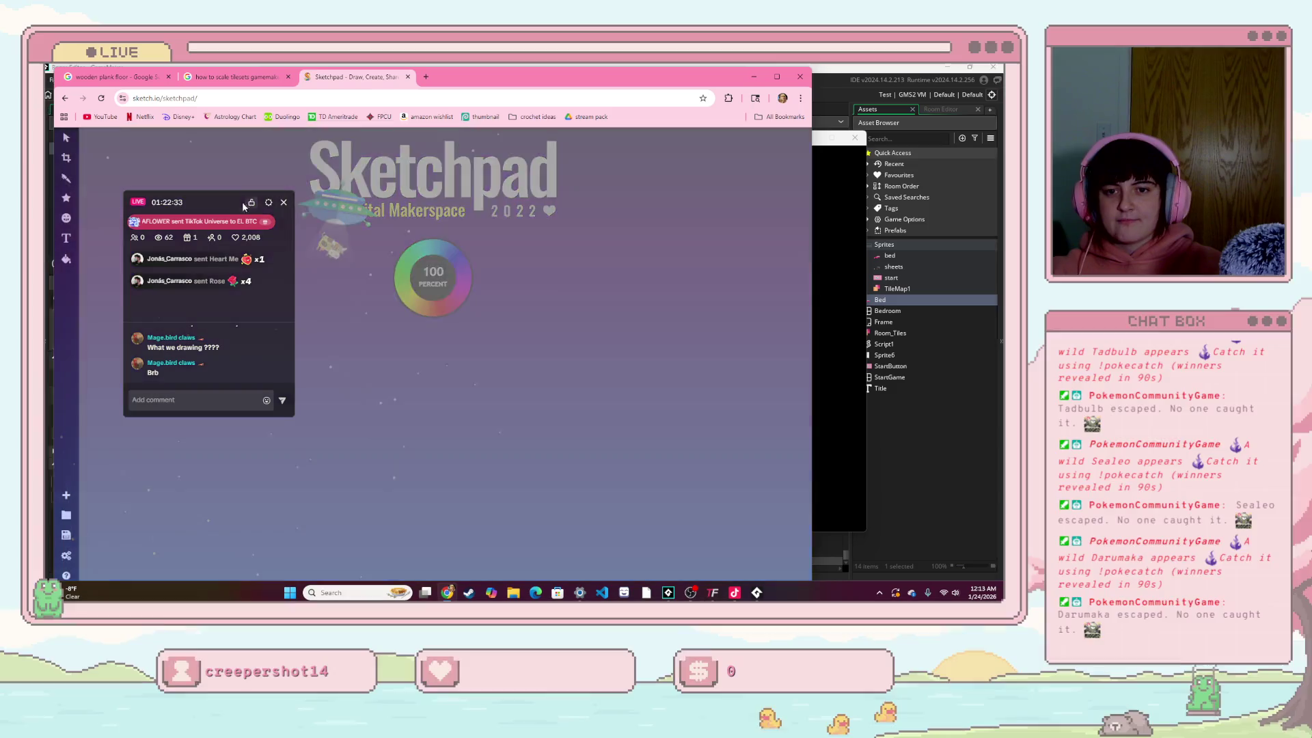
pyautogui.moveTo(242, 202)
pyautogui.mouseDown()
pyautogui.moveTo(565, 292)
pyautogui.moveTo(776, 276)
pyautogui.mouseUp()
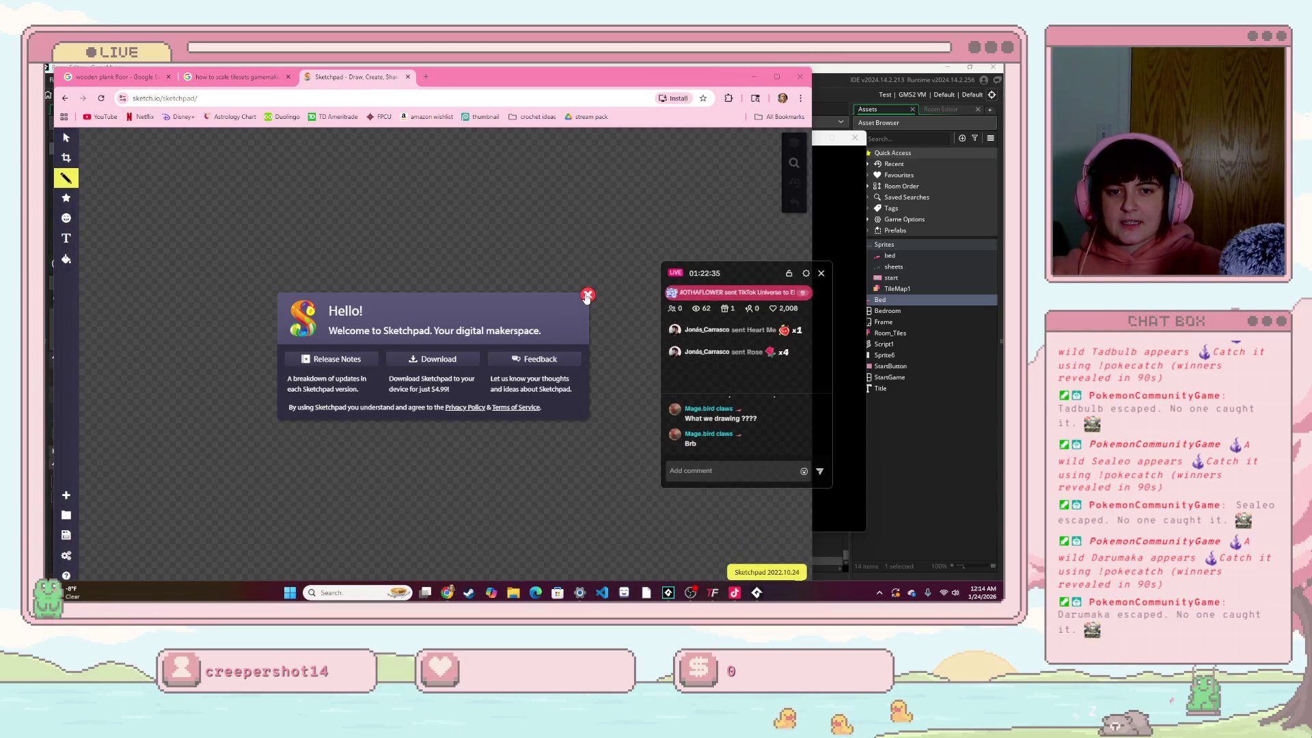
# Step: Dismiss the welcome message, undo the stray stroke, and switch the Pencil to the Line brush
pyautogui.click(57, 164)
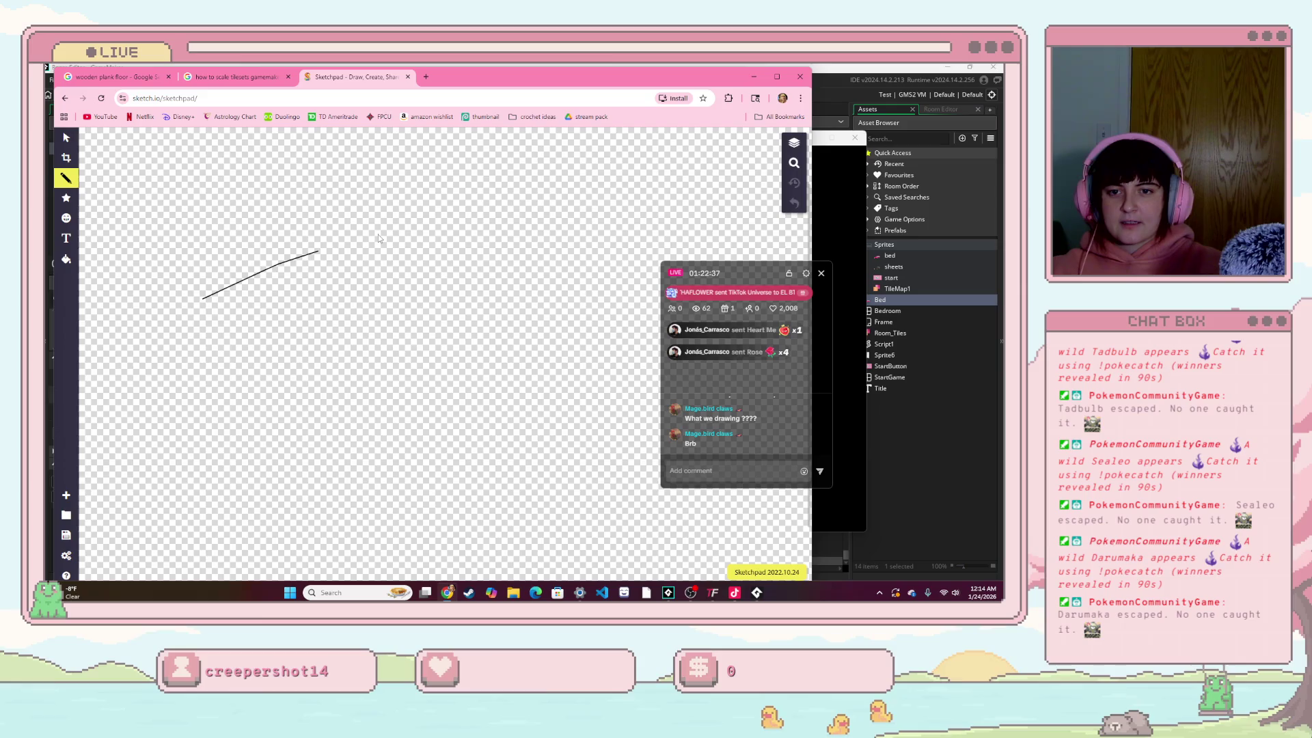
pyautogui.hotkey('ctrl', 'z')
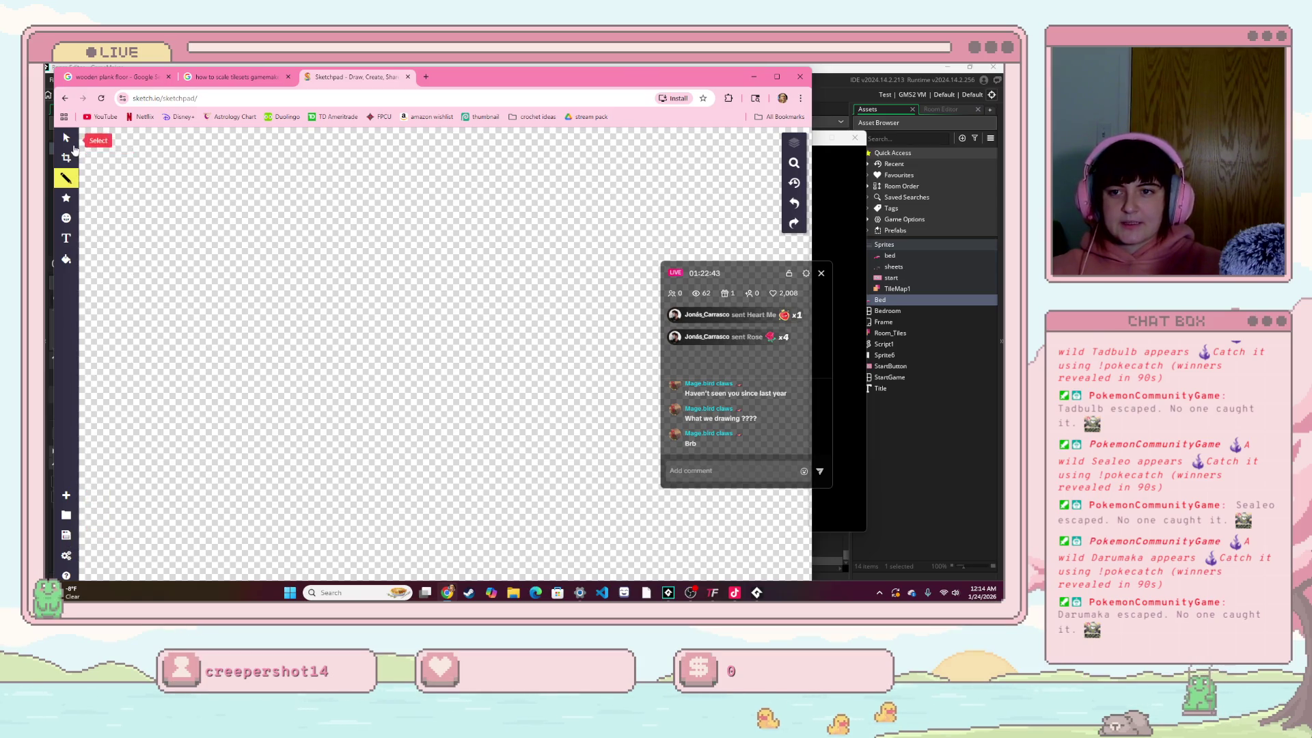
pyautogui.rightClick(72, 183)
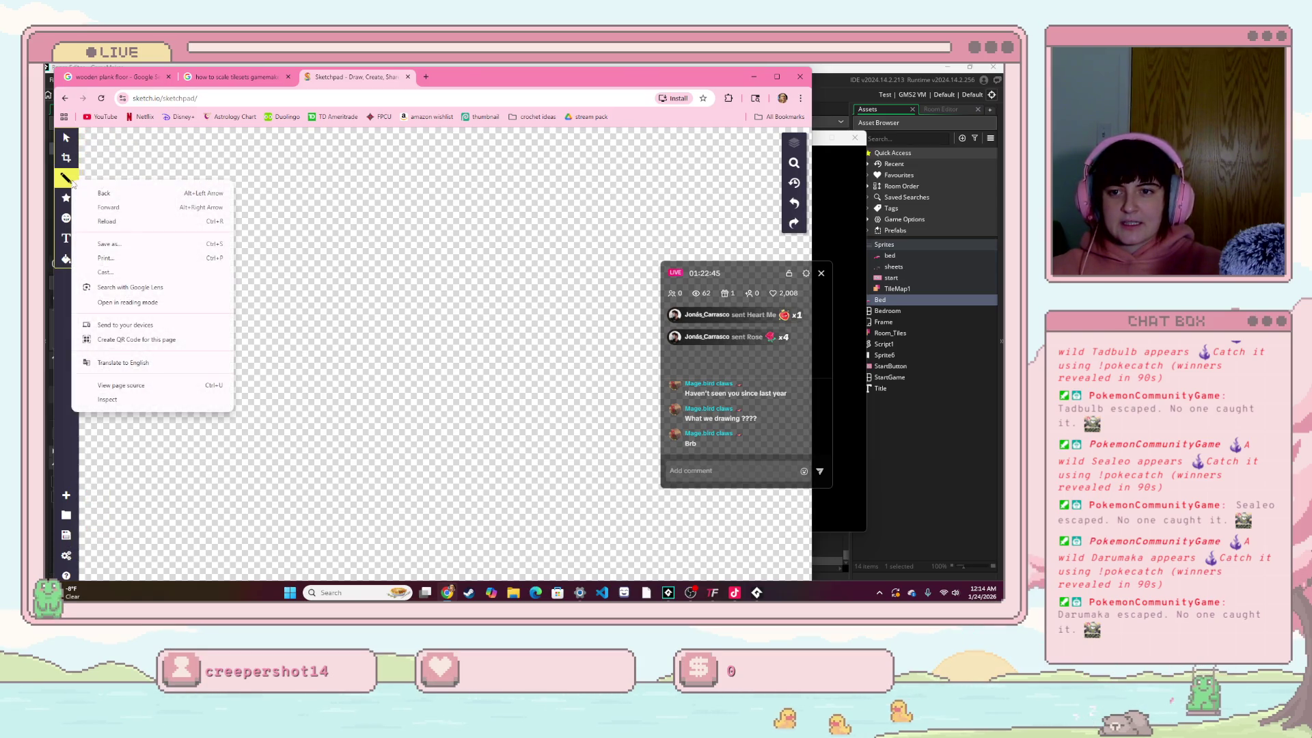
pyautogui.click(72, 179)
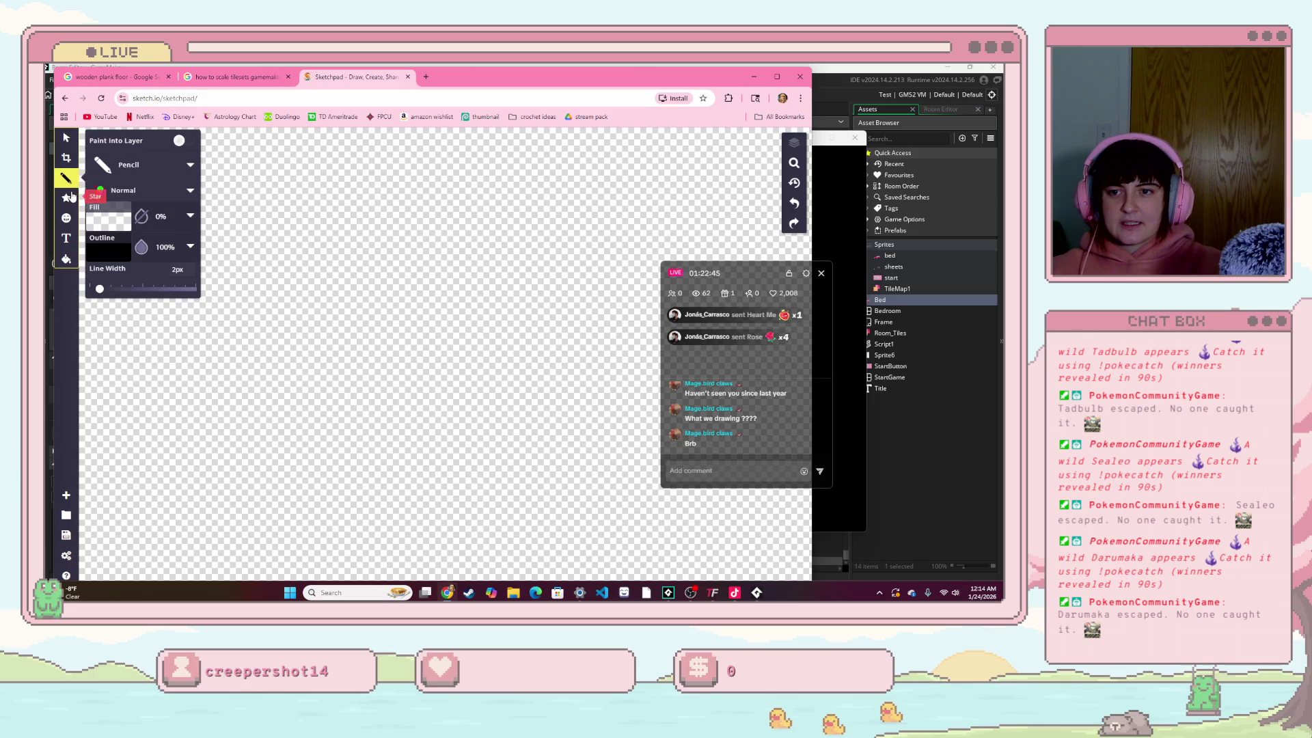
pyautogui.click(177, 170)
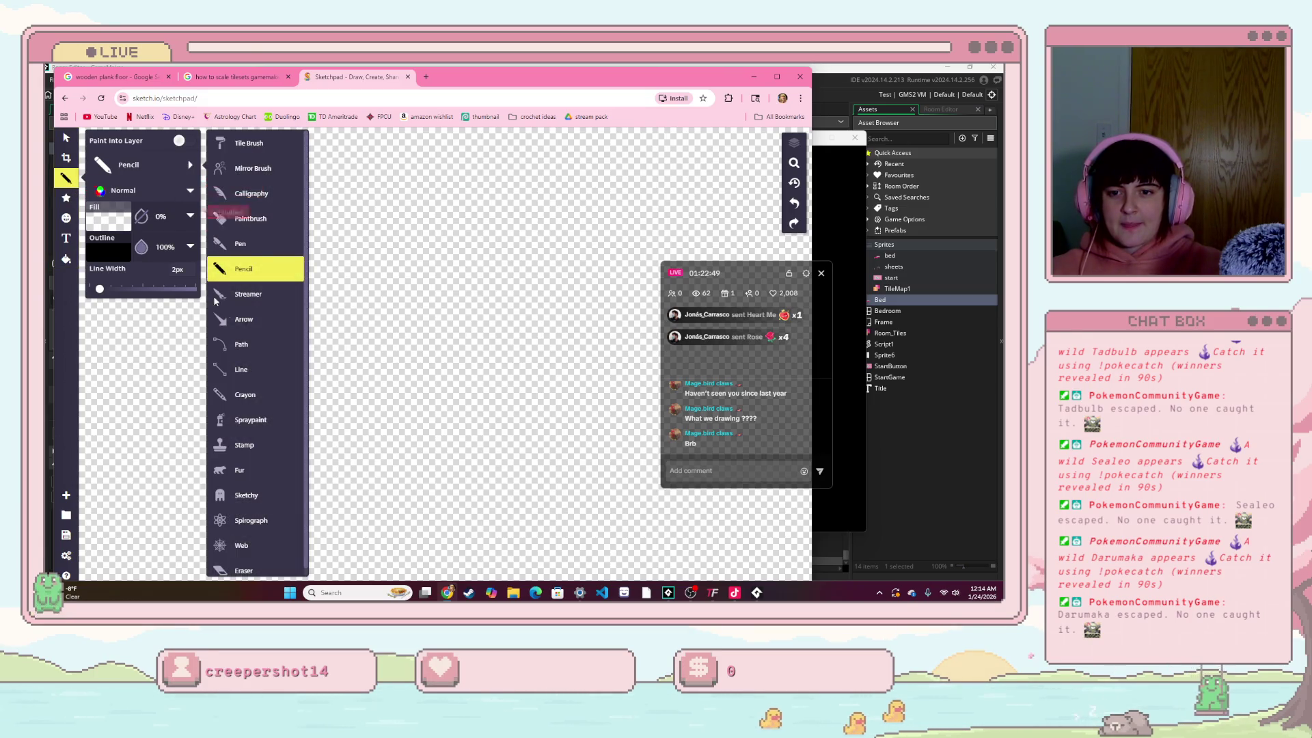
pyautogui.click(235, 369)
pyautogui.moveTo(230, 350); pyautogui.dragTo(387, 277)
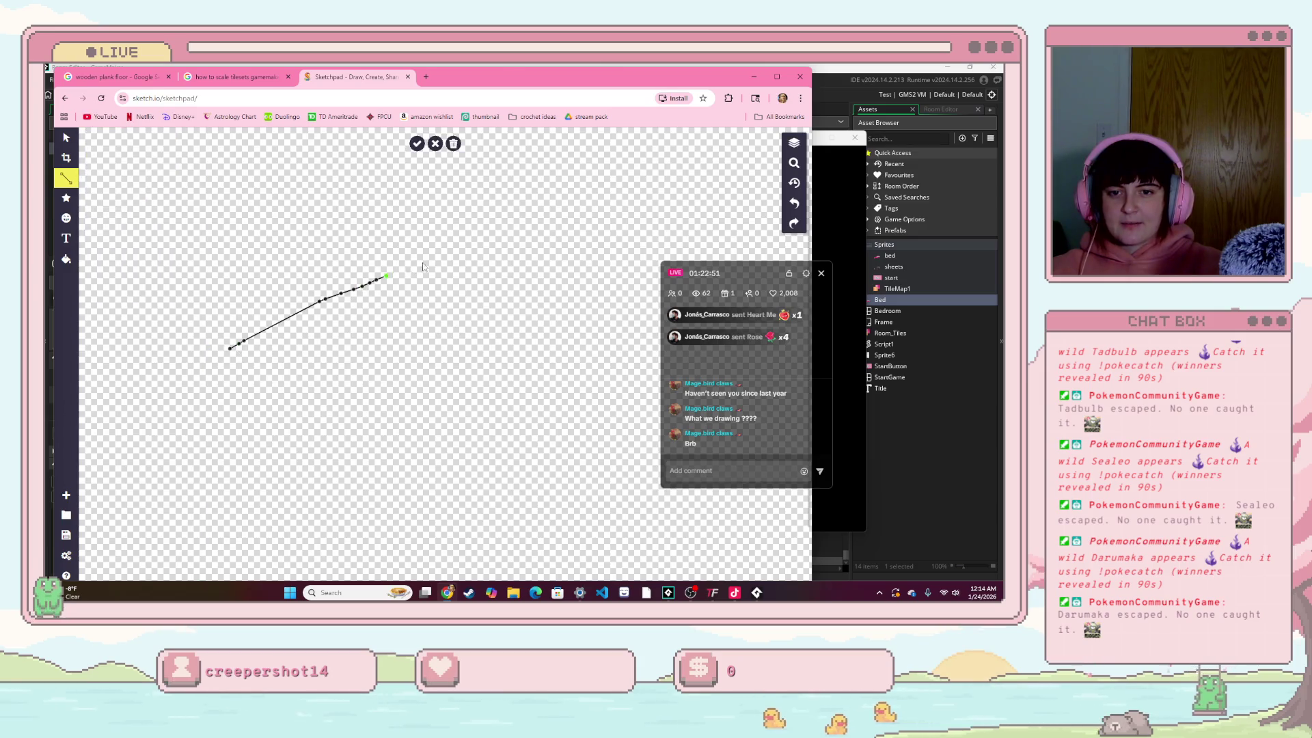
pyautogui.moveTo(184, 360); pyautogui.dragTo(354, 282)
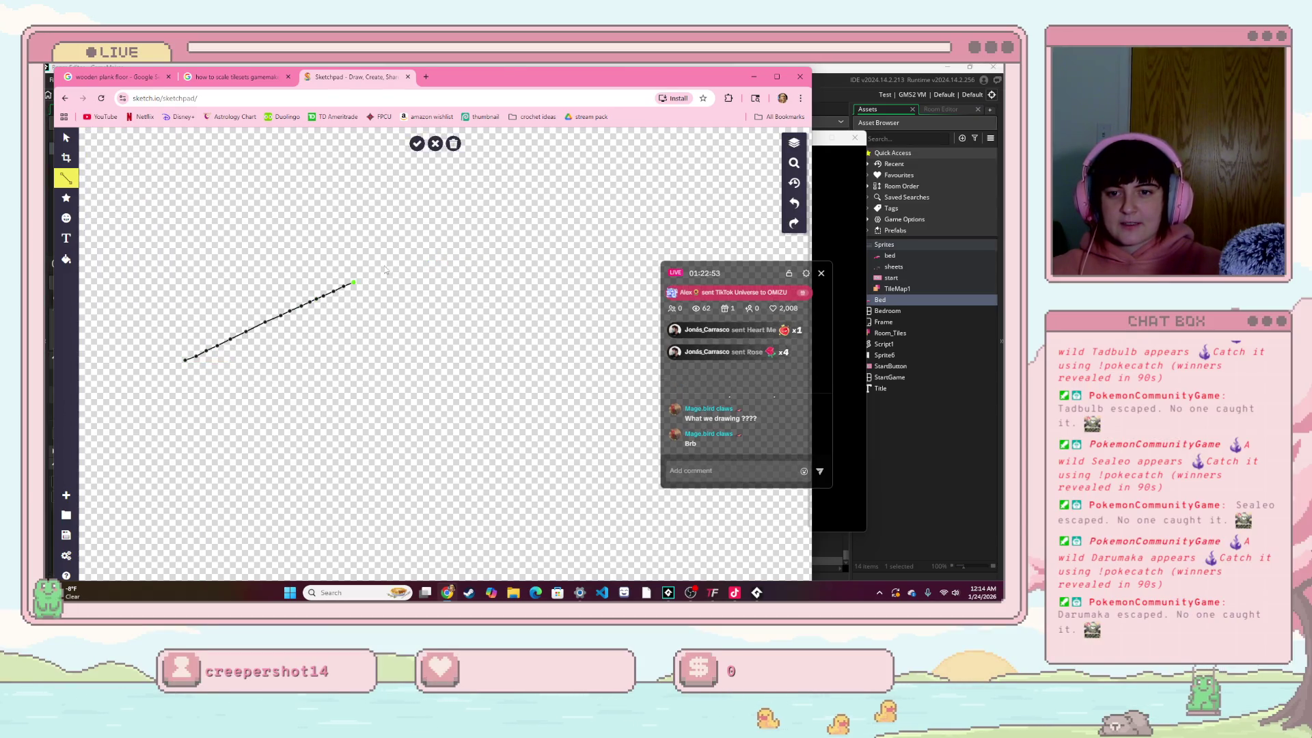
pyautogui.moveTo(214, 351); pyautogui.dragTo(302, 310)
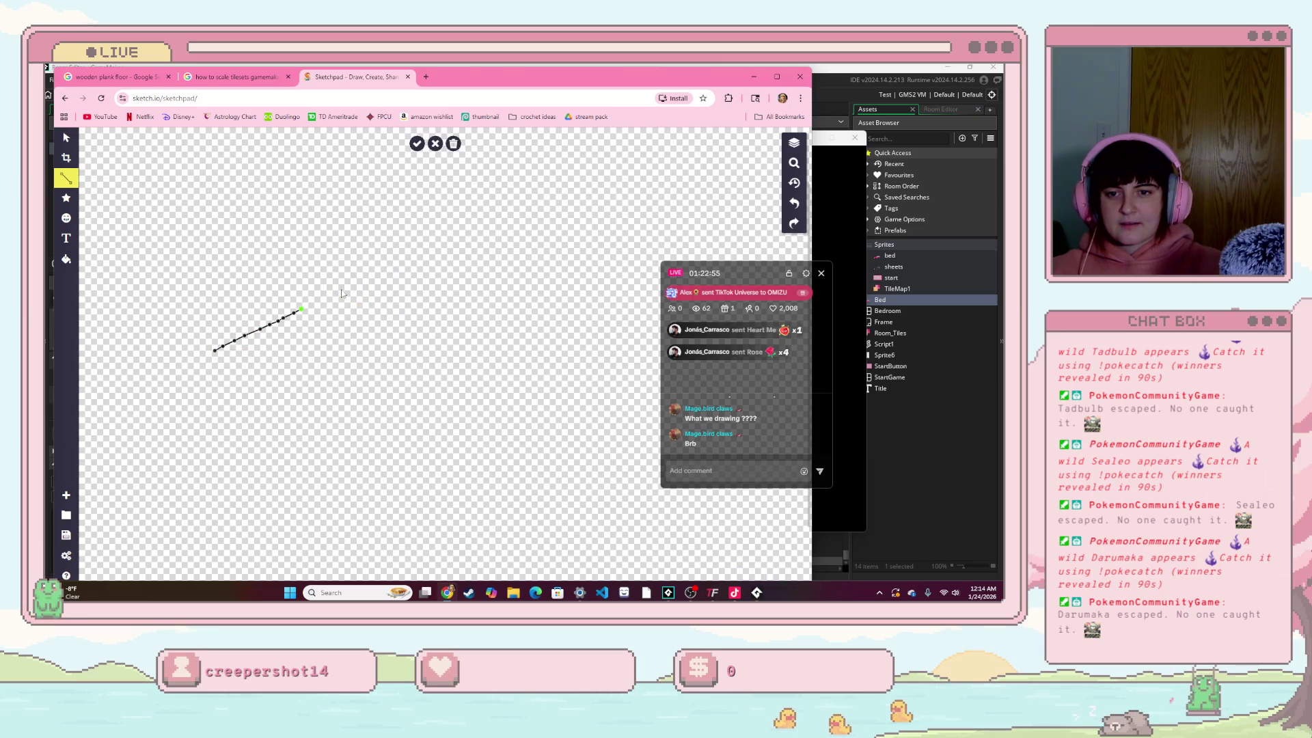
pyautogui.press('Escape')
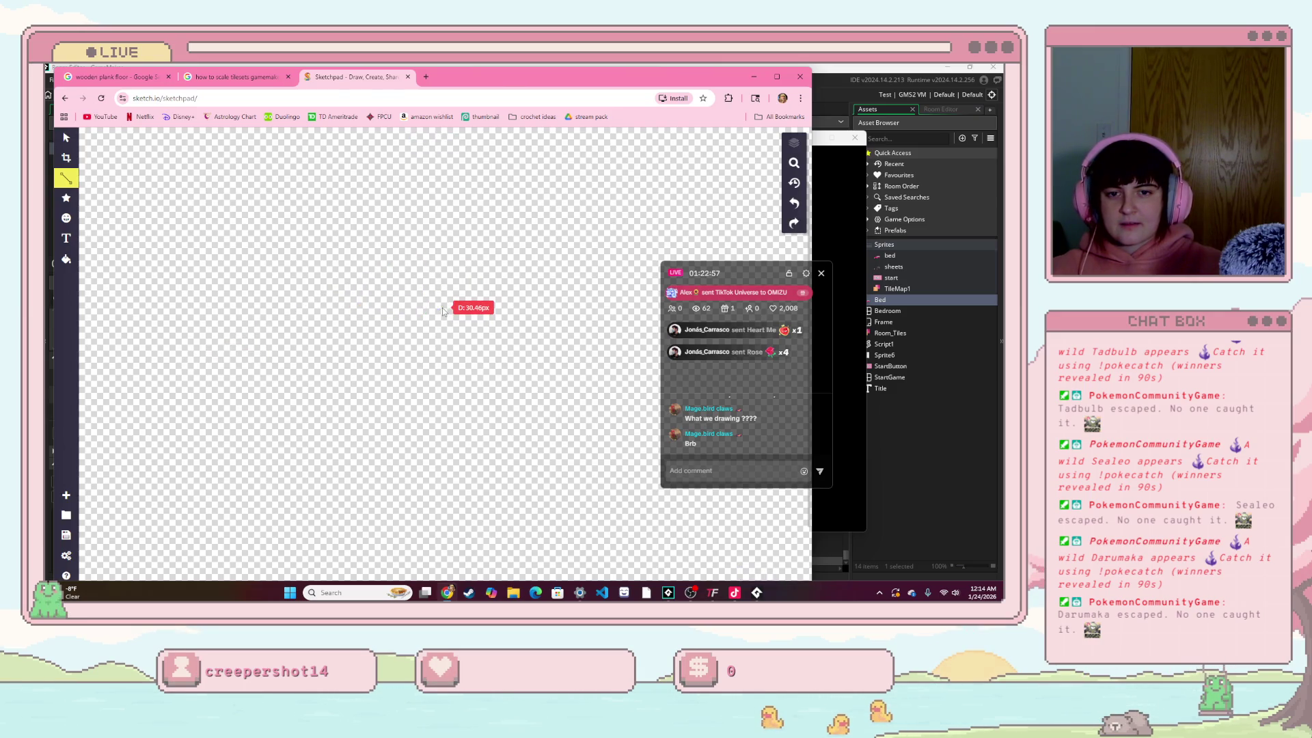
# Step: Draw the four-sided diamond floor outline and nudge its left corner into place
pyautogui.moveTo(188, 372); pyautogui.dragTo(218, 338)
pyautogui.moveTo(267, 300); pyautogui.dragTo(362, 241)
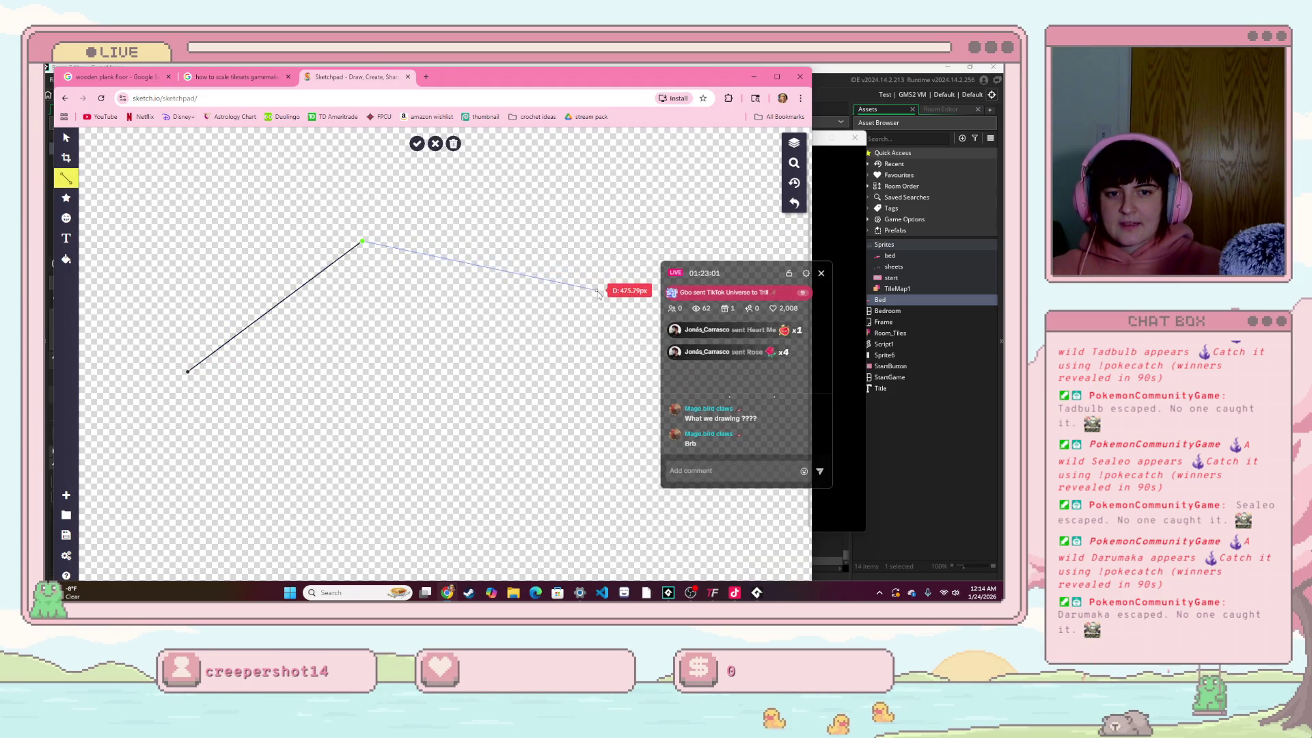
pyautogui.click(434, 446)
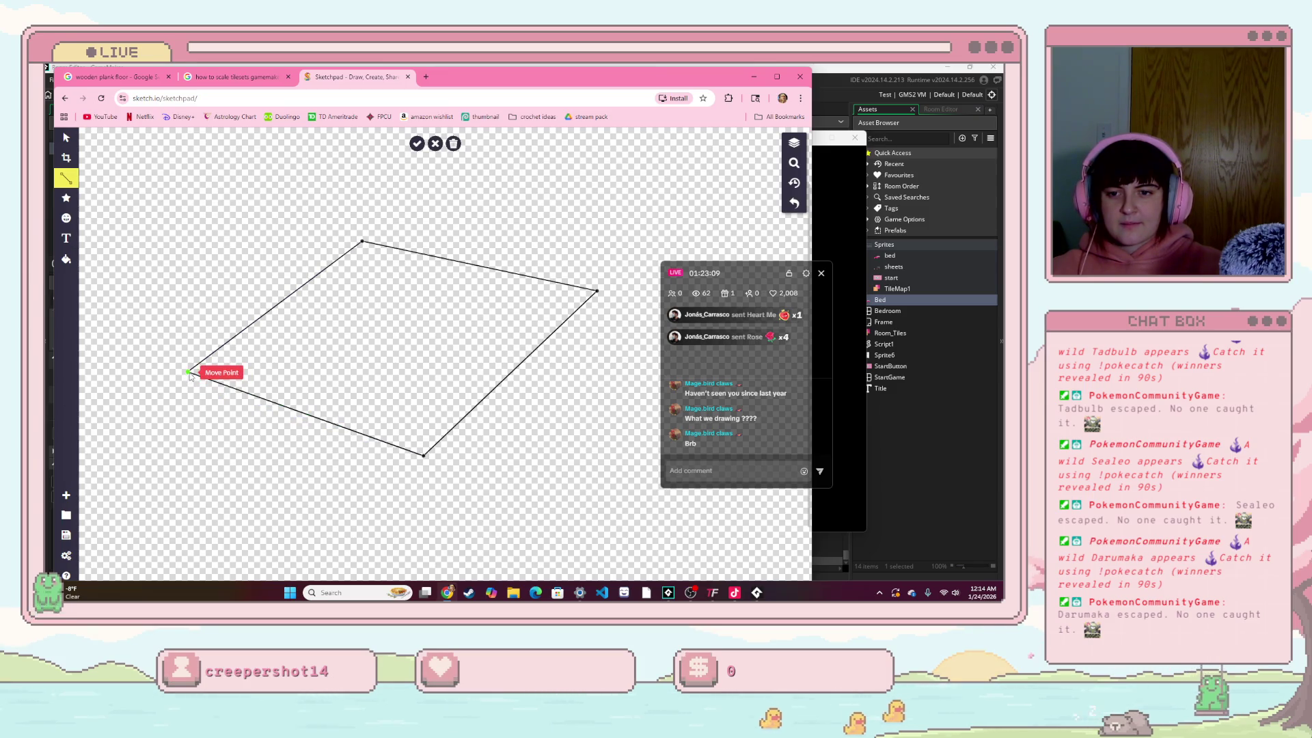
pyautogui.moveTo(188, 372); pyautogui.dragTo(176, 380)
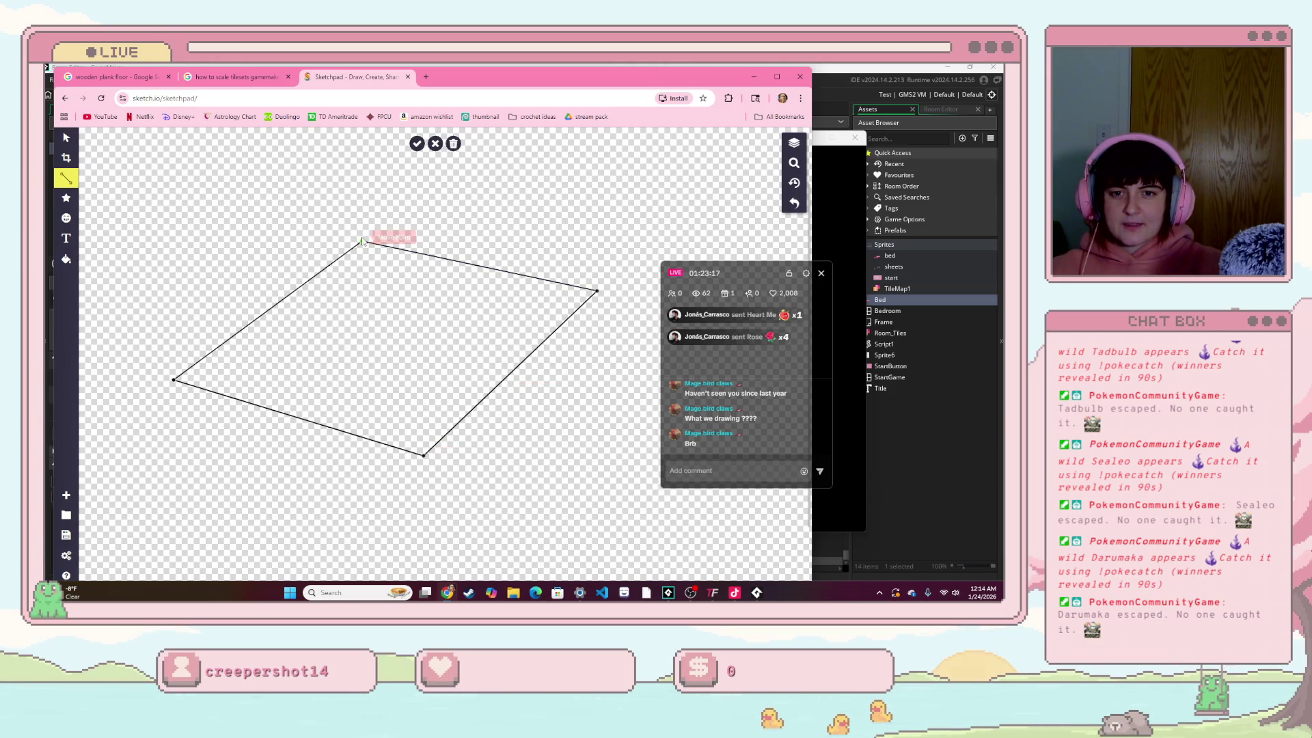
# Step: Finish the floor shape and draw a vertical line up from its top corner
pyautogui.click(68, 181)
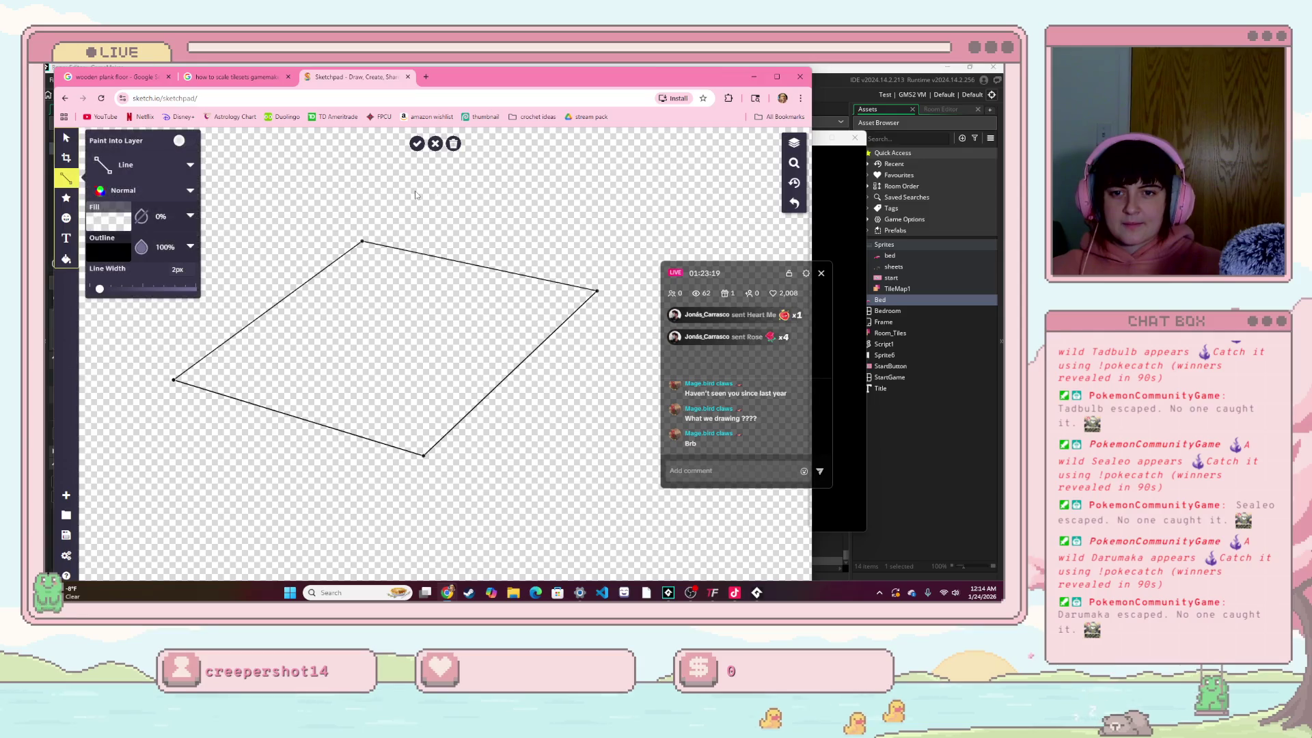
pyautogui.click(117, 167)
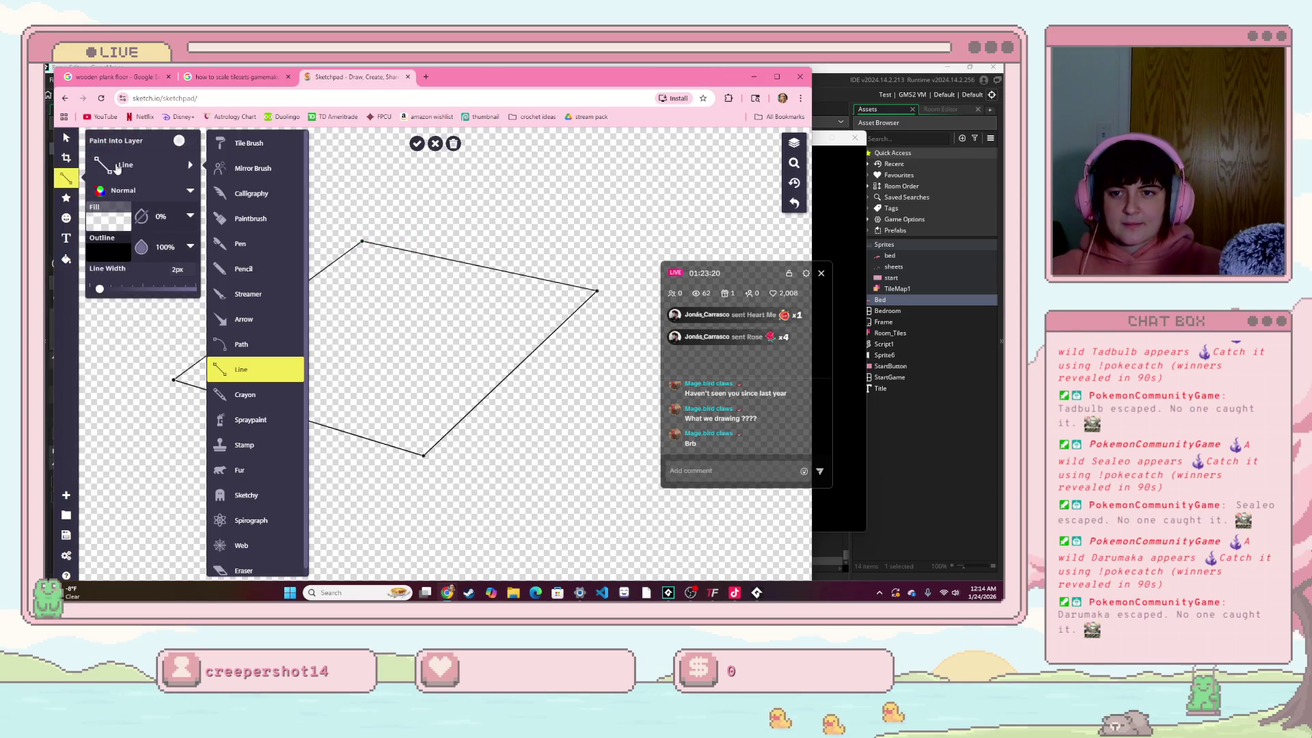
pyautogui.click(410, 238)
pyautogui.click(416, 145)
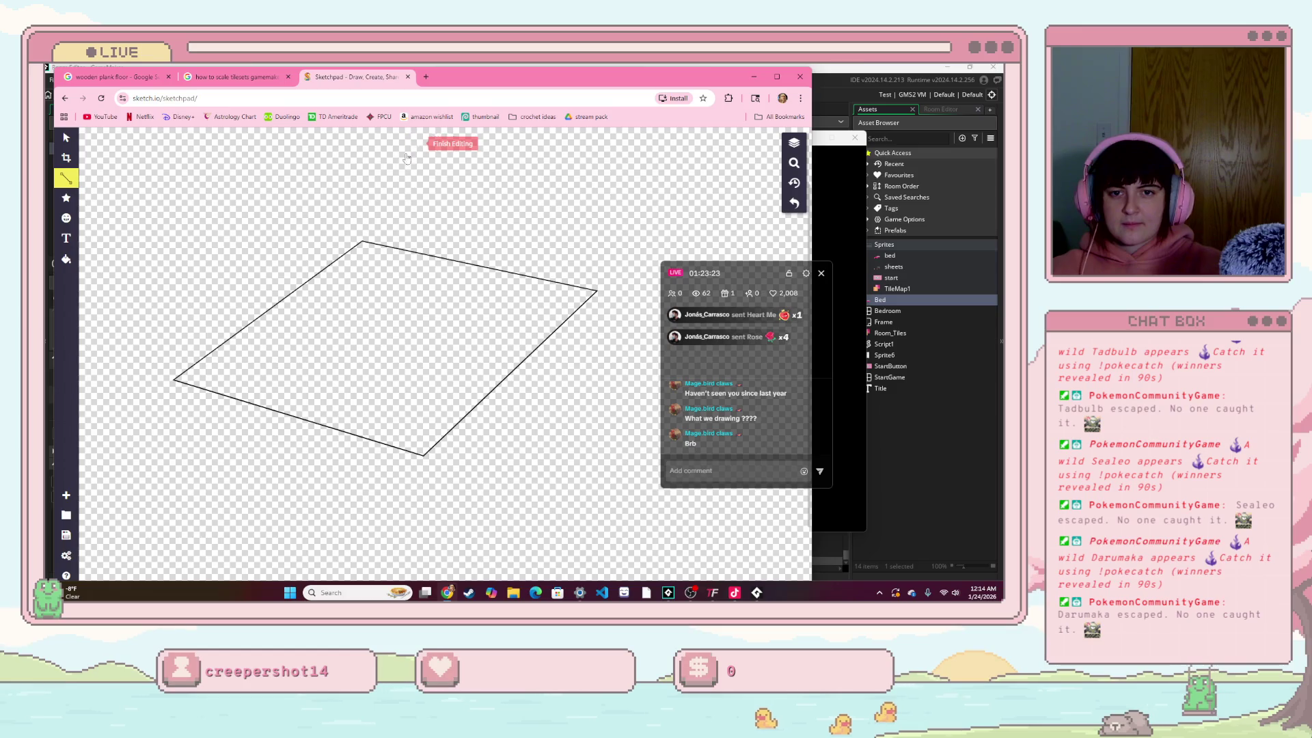
pyautogui.moveTo(354, 145); pyautogui.dragTo(364, 241)
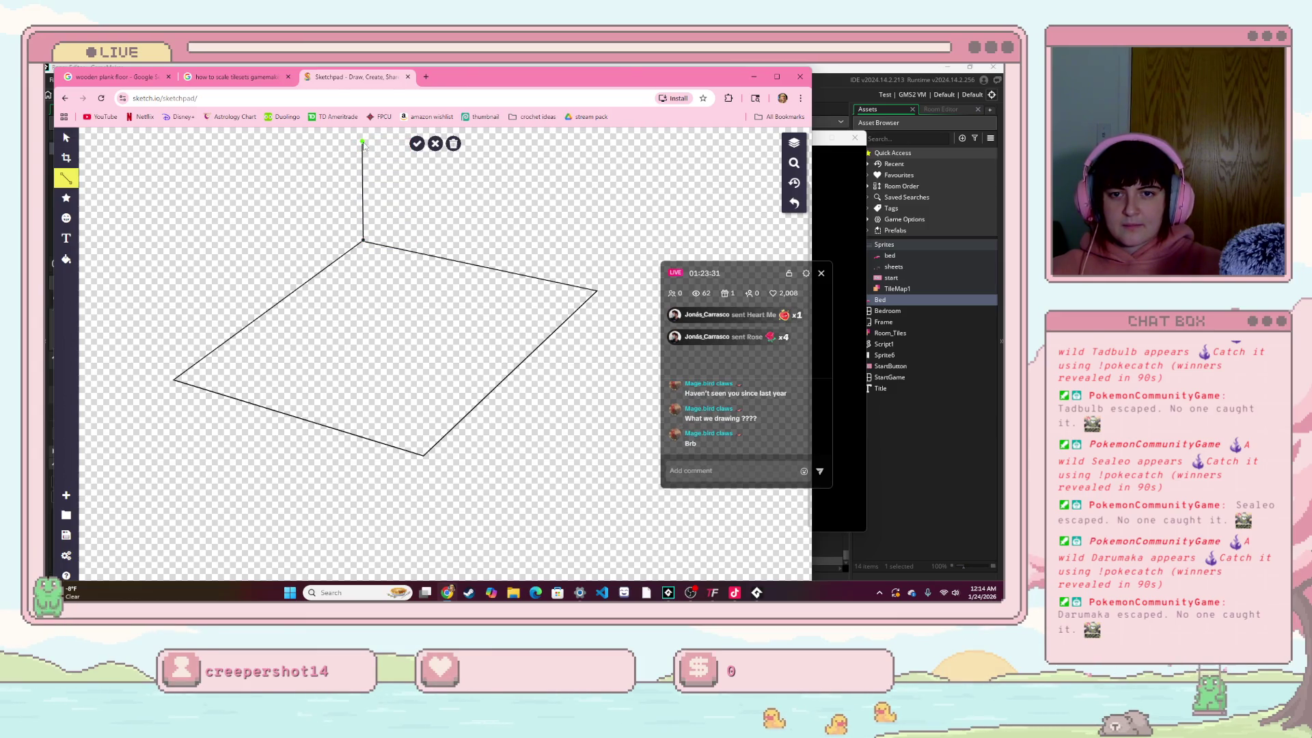
# Step: Draw the back wall's top edge down to the floor's right corner and finish the shape
pyautogui.click(363, 142)
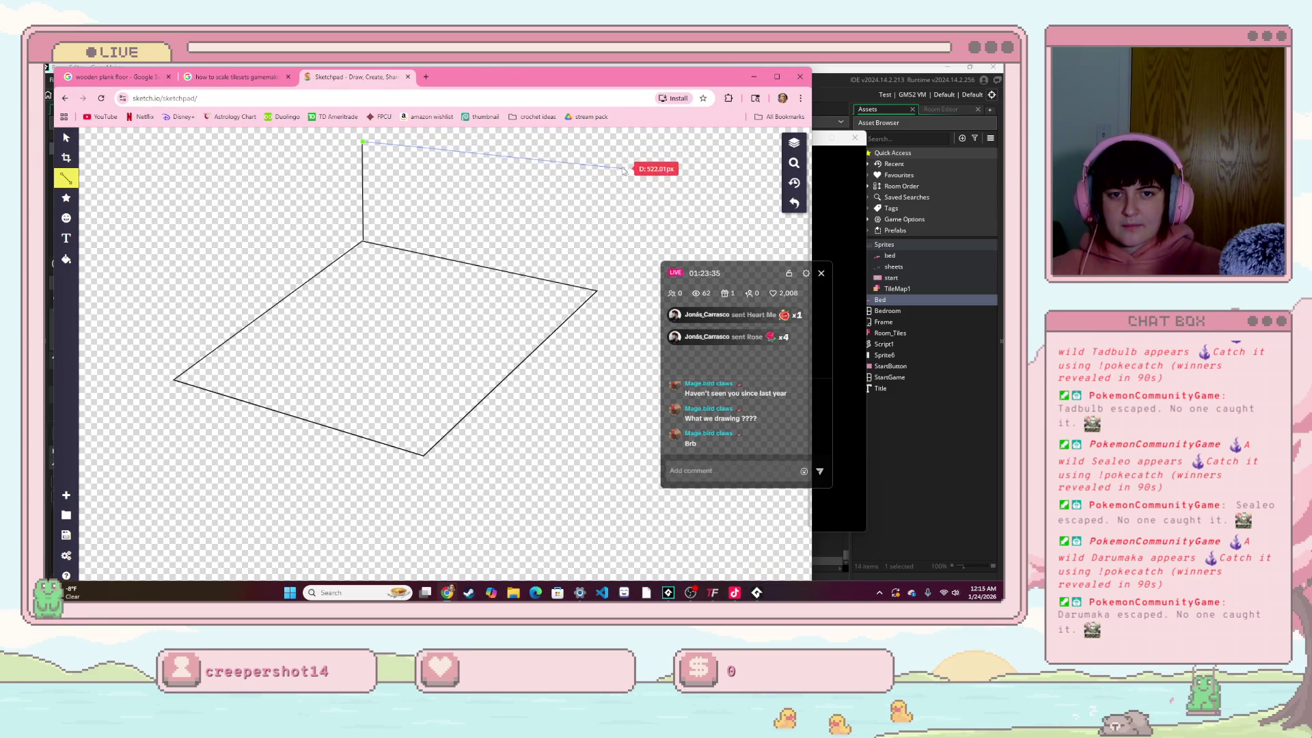
pyautogui.click(598, 292)
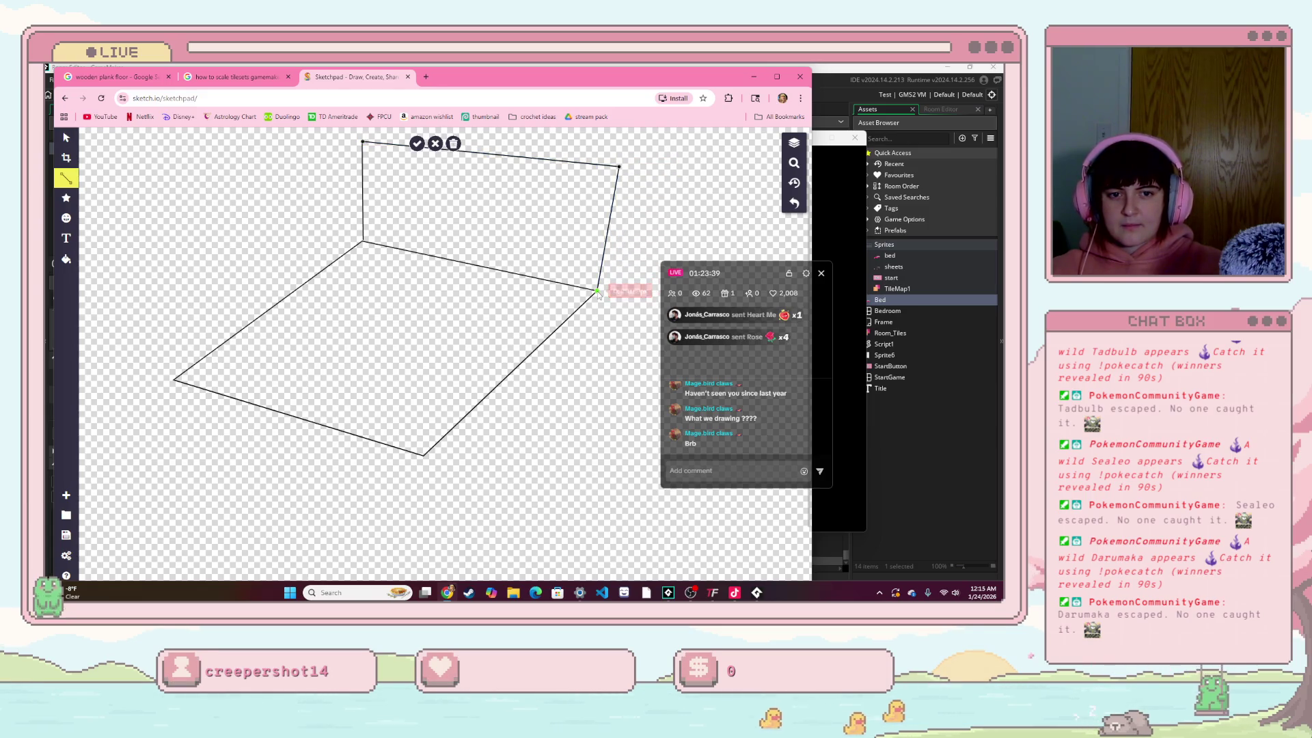
pyautogui.moveTo(619, 166); pyautogui.dragTo(610, 169)
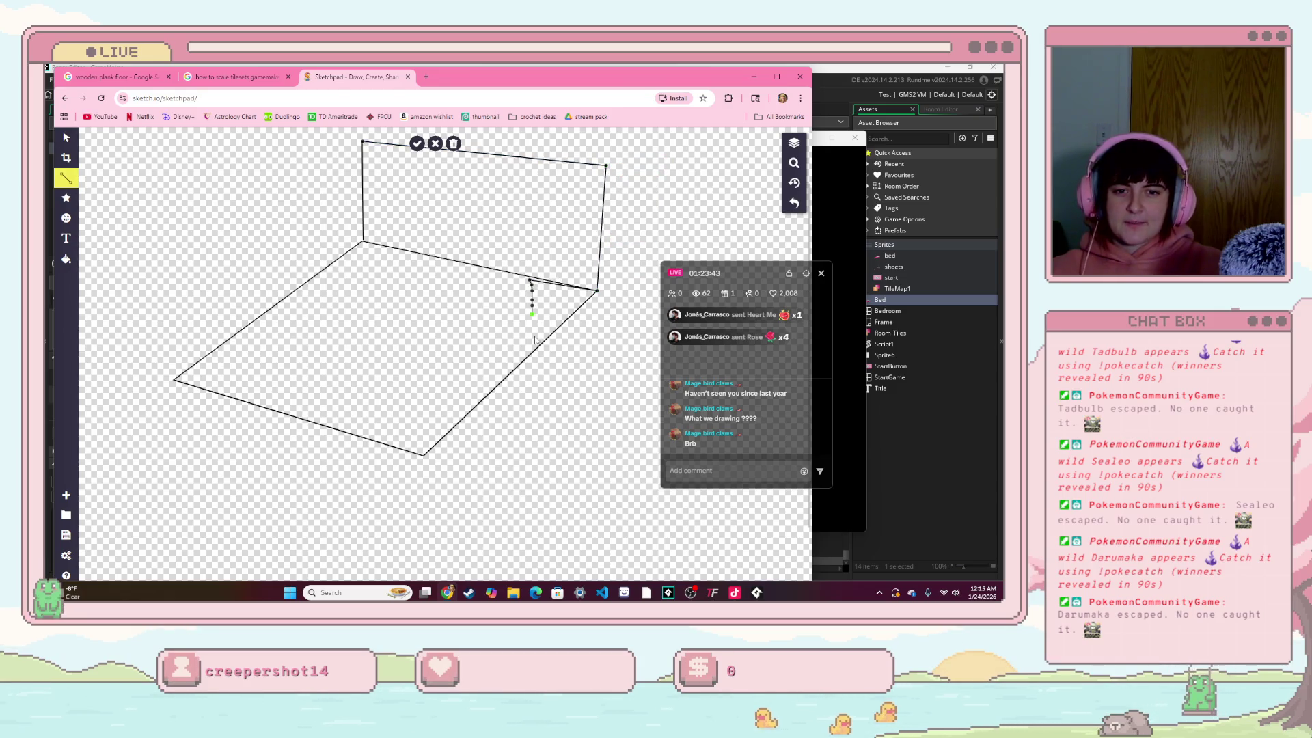
pyautogui.hotkey('ctrl', 'z')
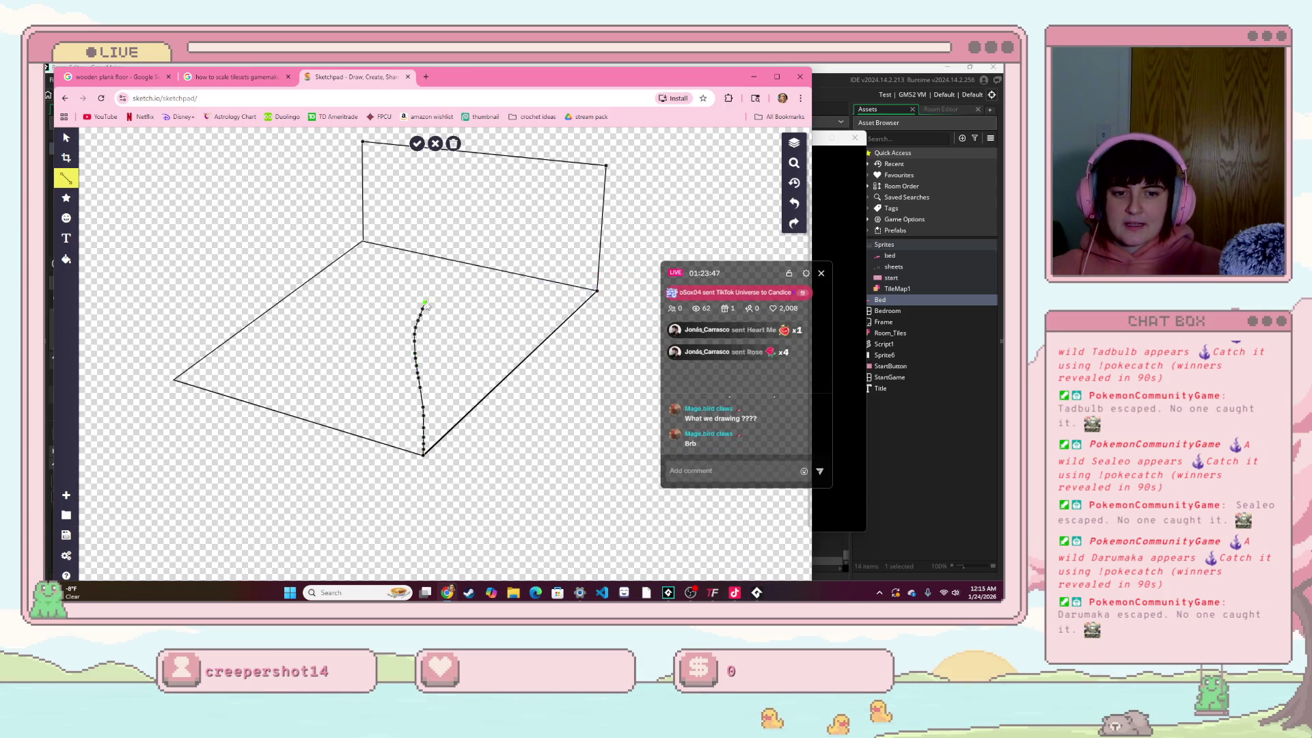
pyautogui.click(174, 378)
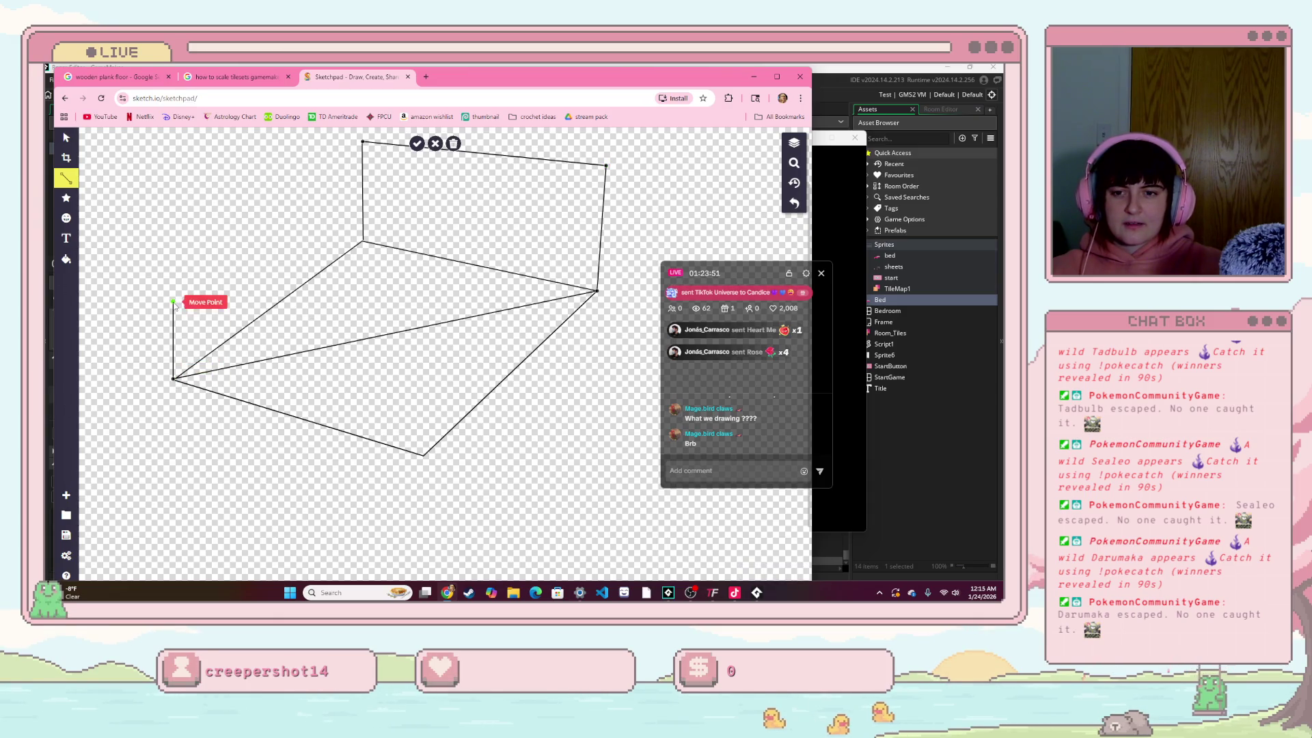
pyautogui.hotkey('ctrl', 'z')
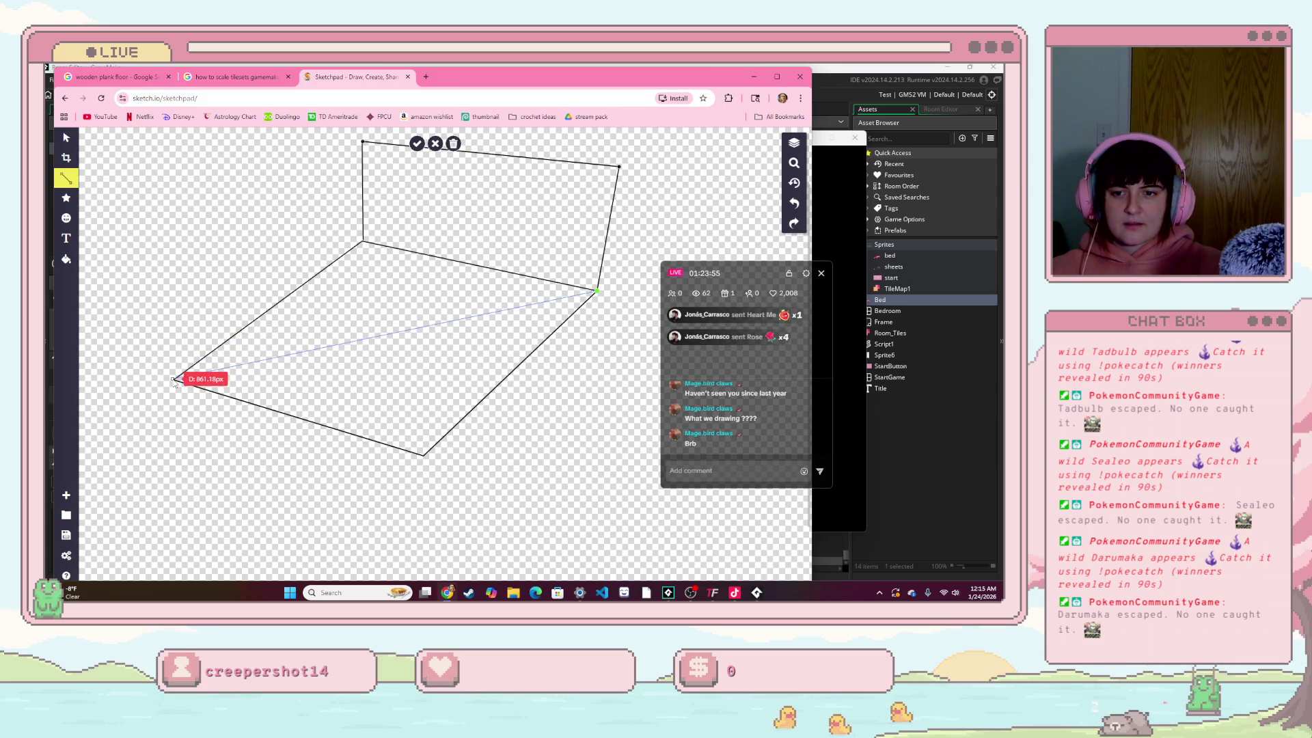
pyautogui.click(597, 290)
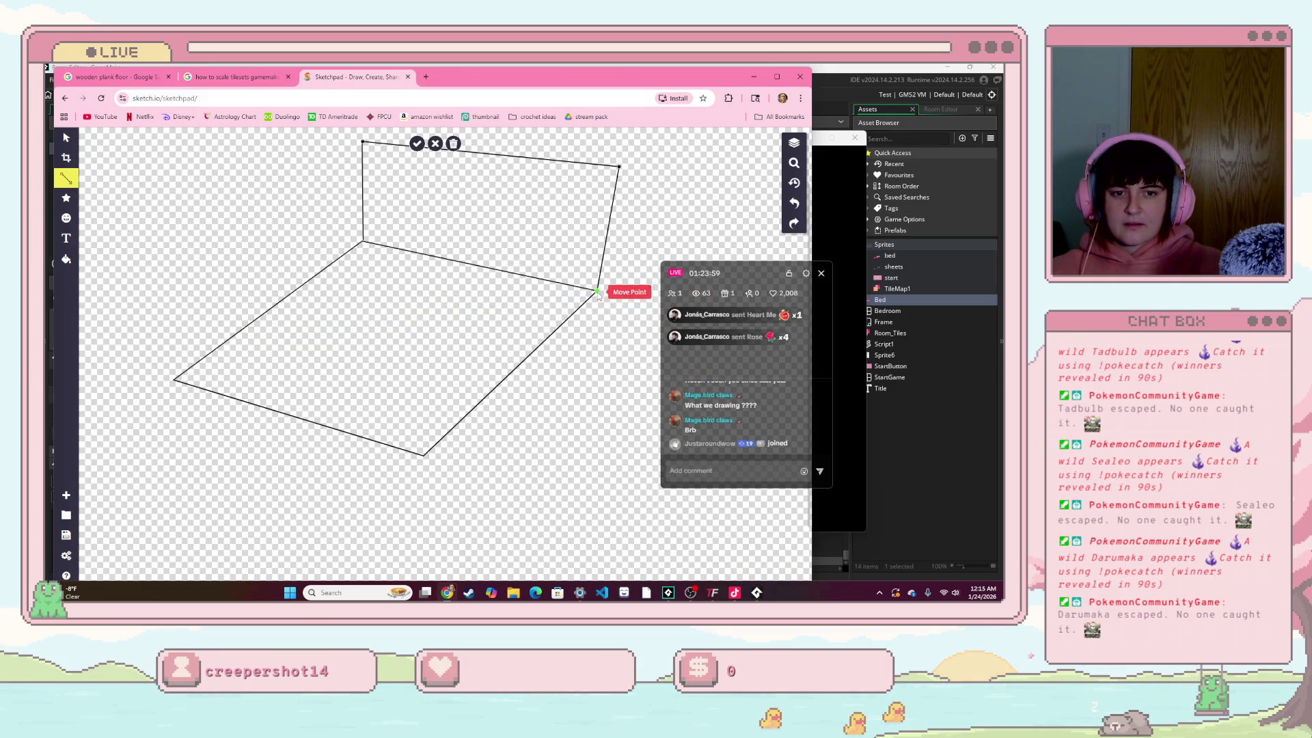
pyautogui.click(418, 145)
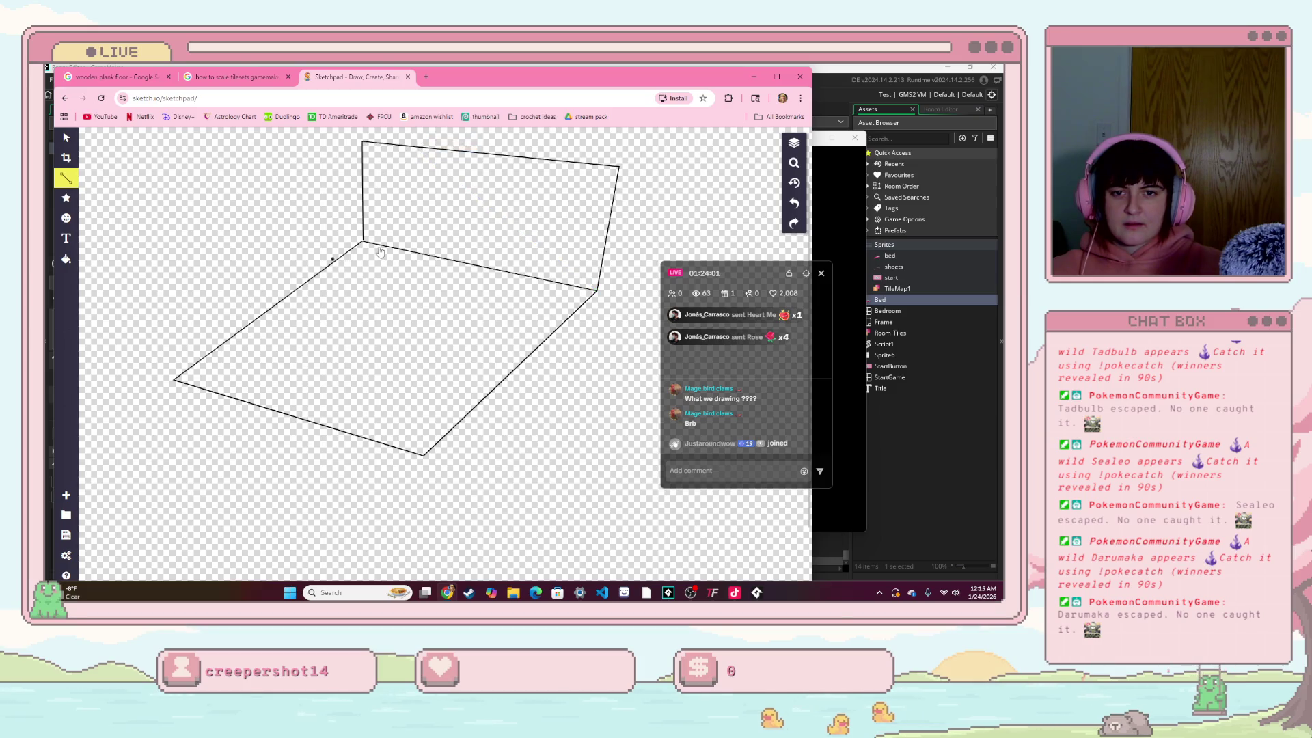
# Step: Draw the left wall from the back wall's top corner out and down to the floor's left corner
pyautogui.click(363, 143)
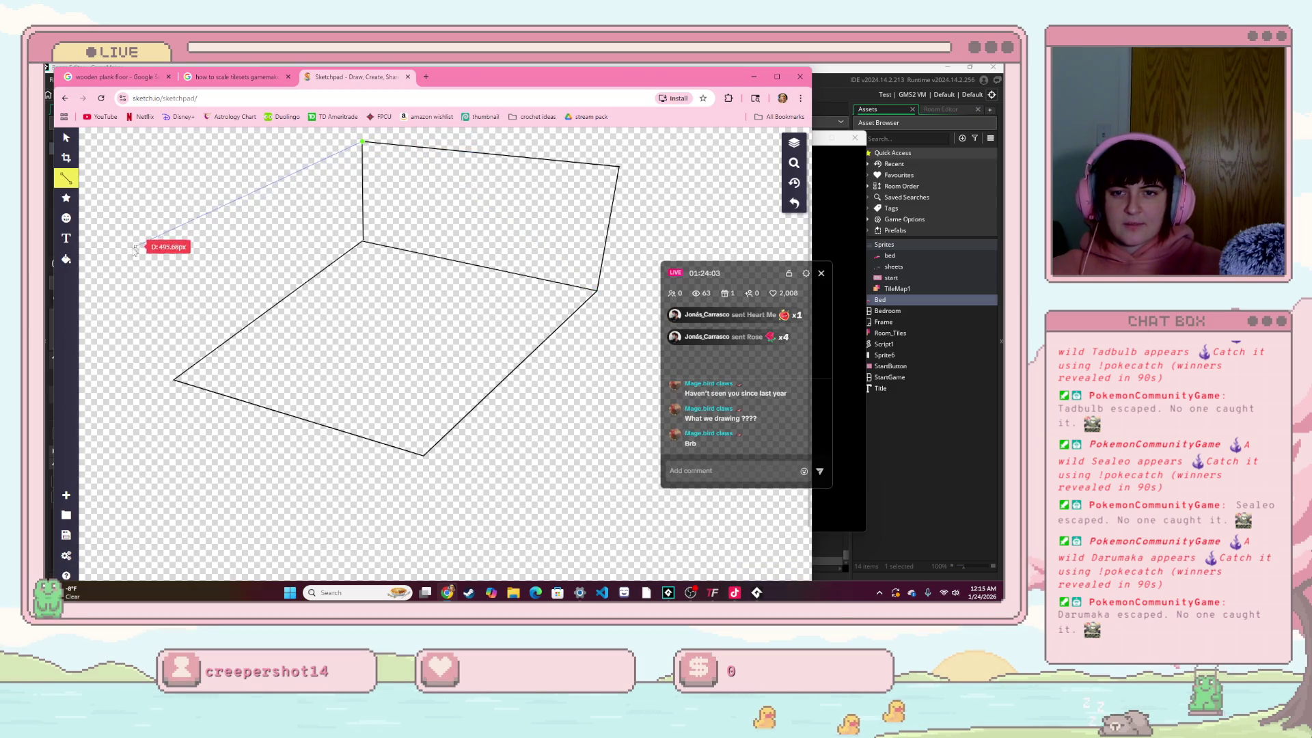
pyautogui.click(138, 279)
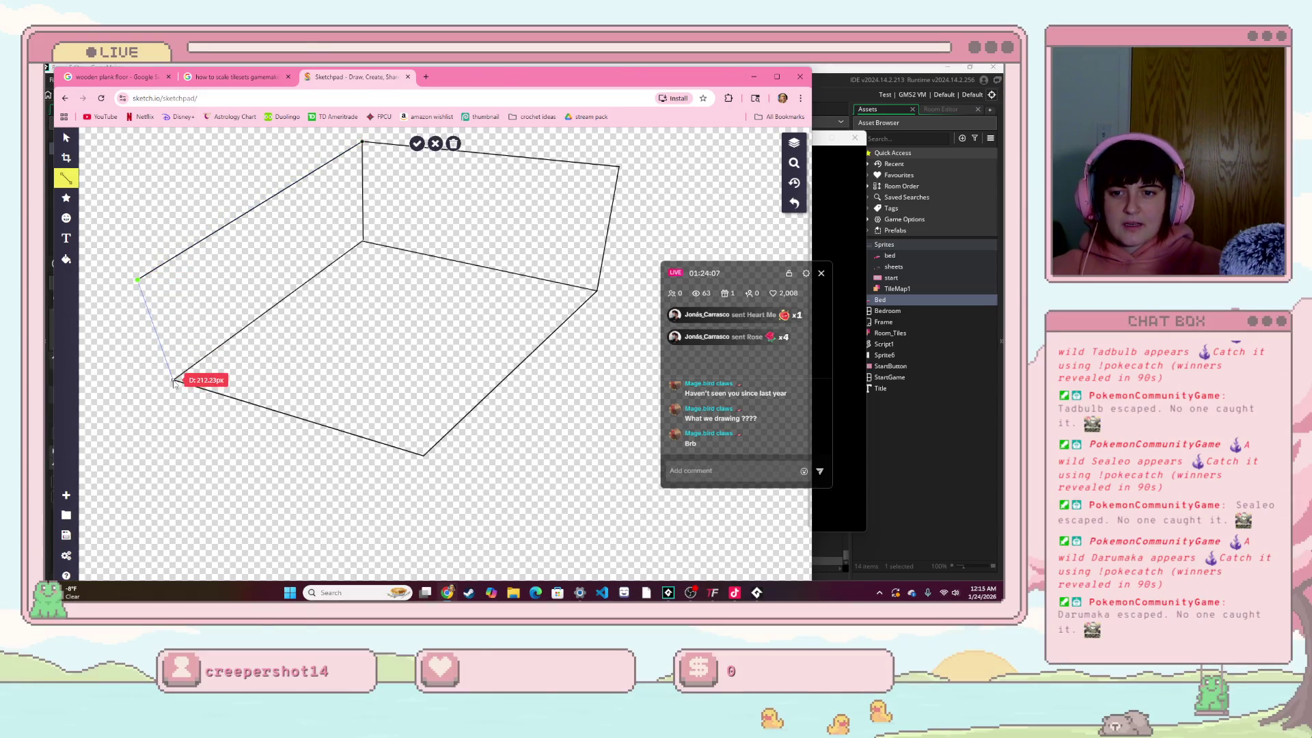
pyautogui.click(174, 381)
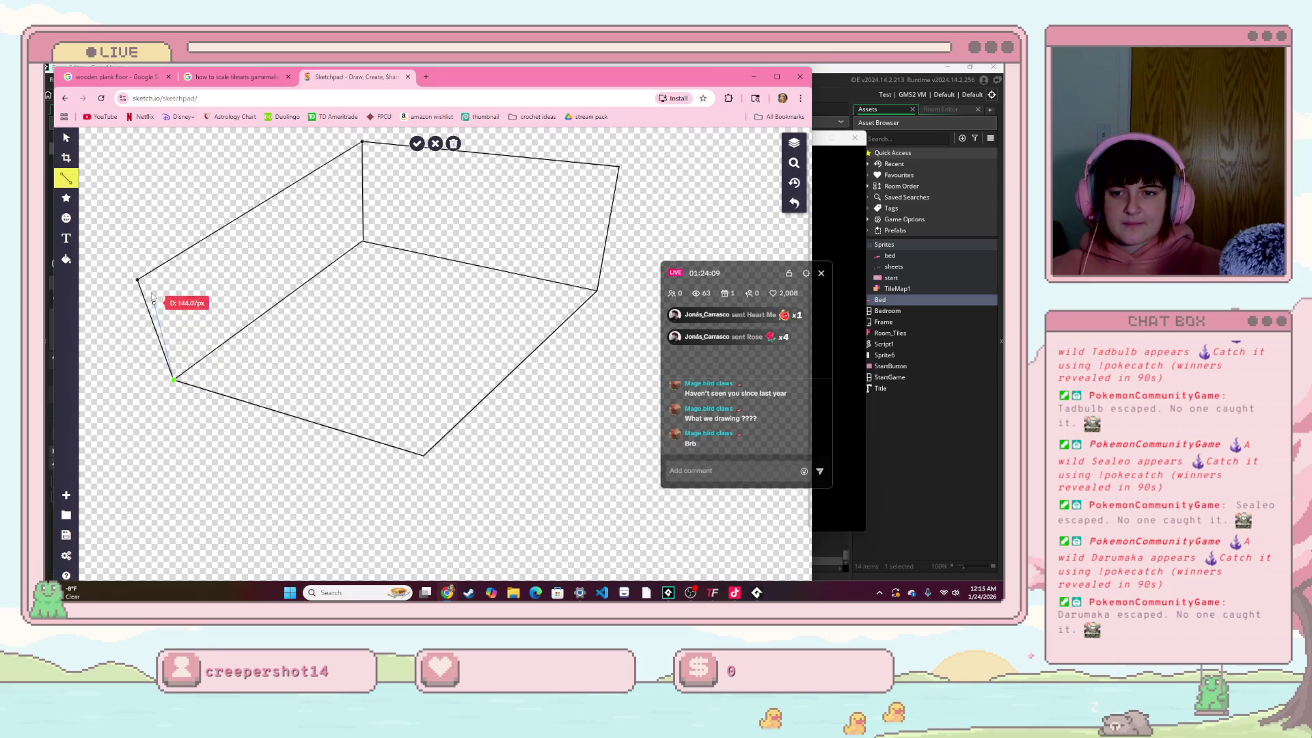
pyautogui.moveTo(139, 280); pyautogui.dragTo(156, 251)
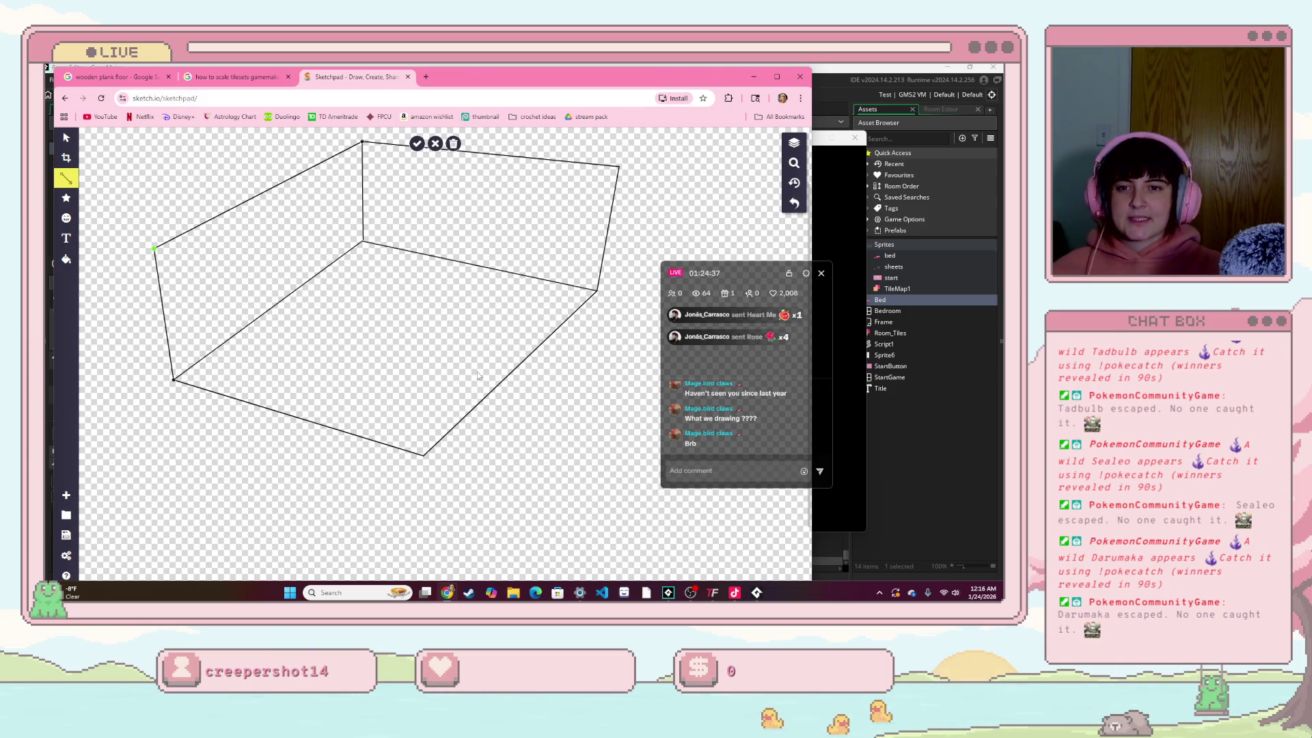
pyautogui.click(800, 76)
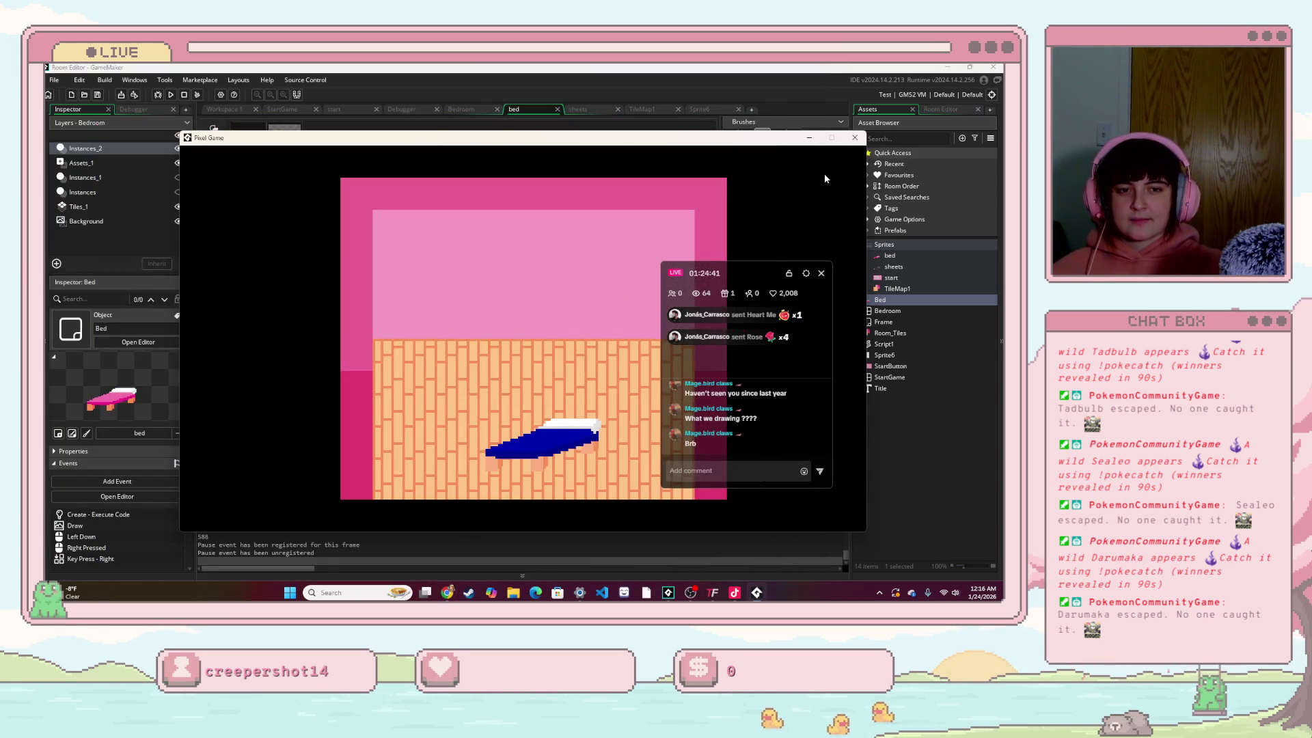
# Step: Close the running Pixel Game, open the Bedroom room, and restore and narrow GameMaker's window
pyautogui.click(853, 139)
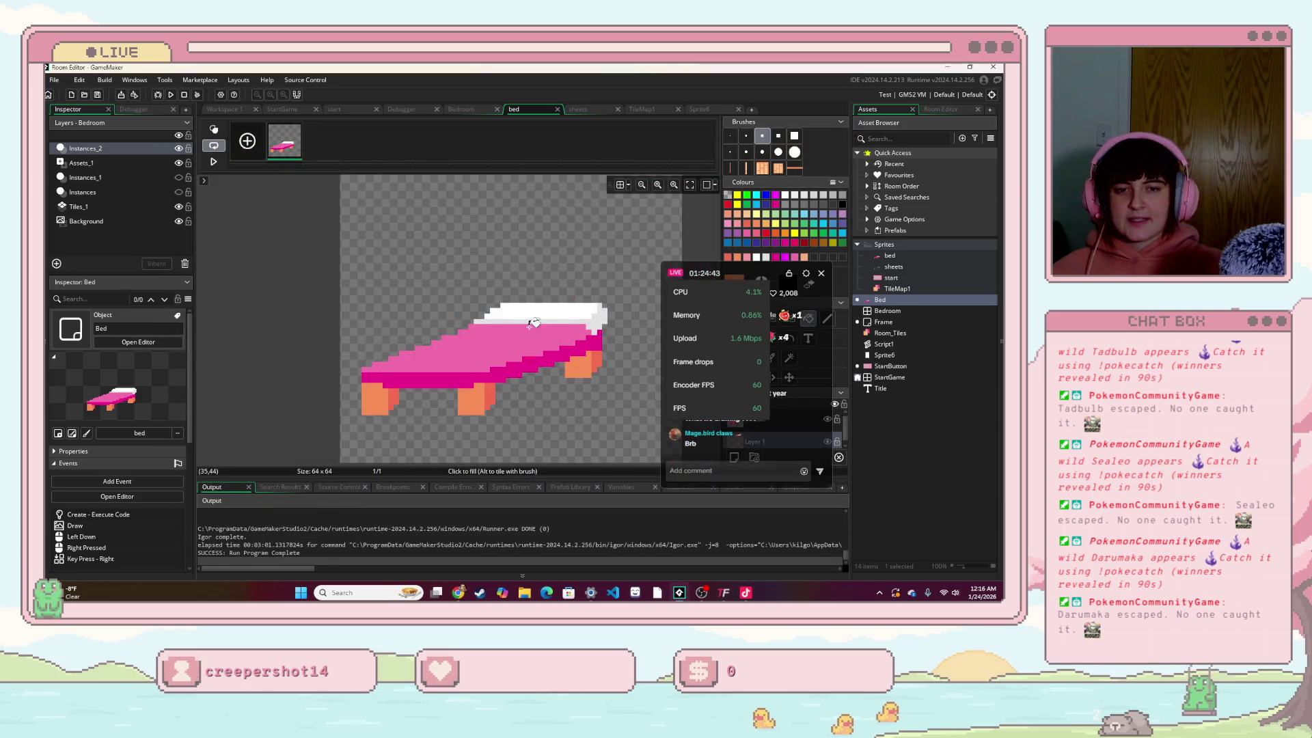
pyautogui.click(473, 112)
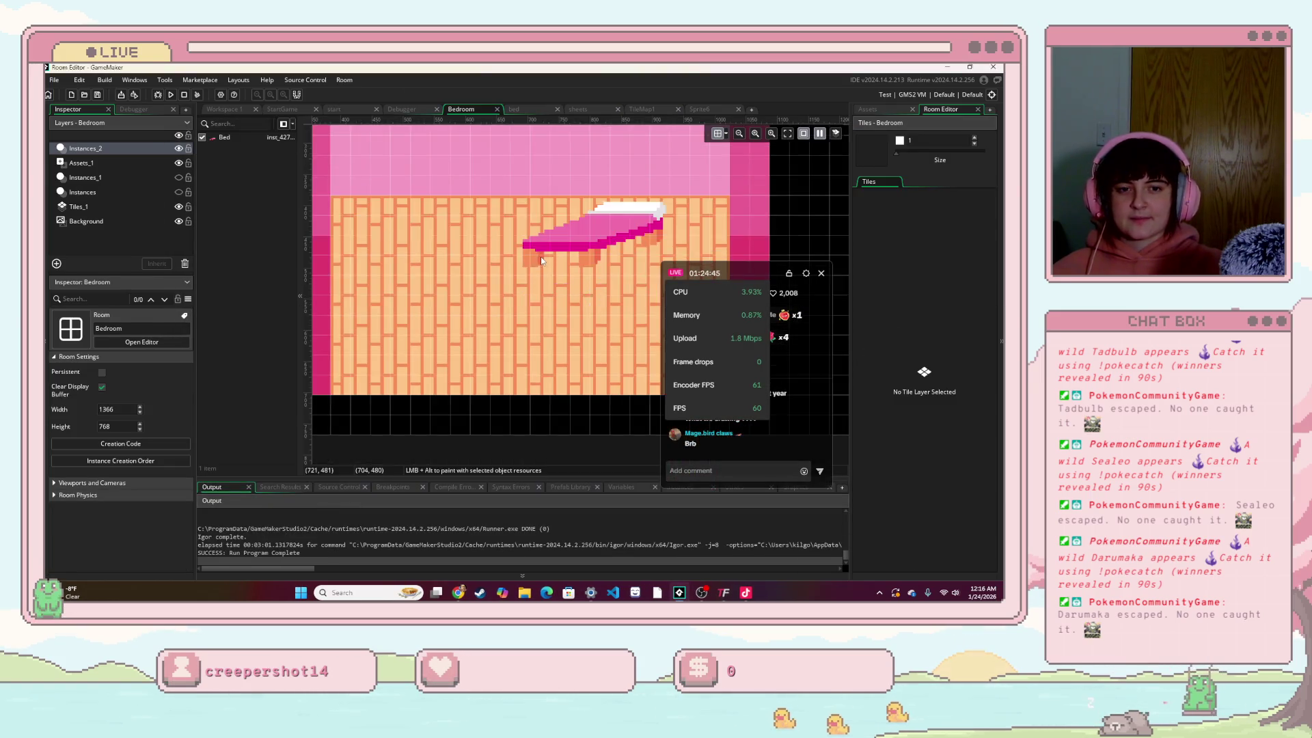
pyautogui.scroll(-4, 543, 262)
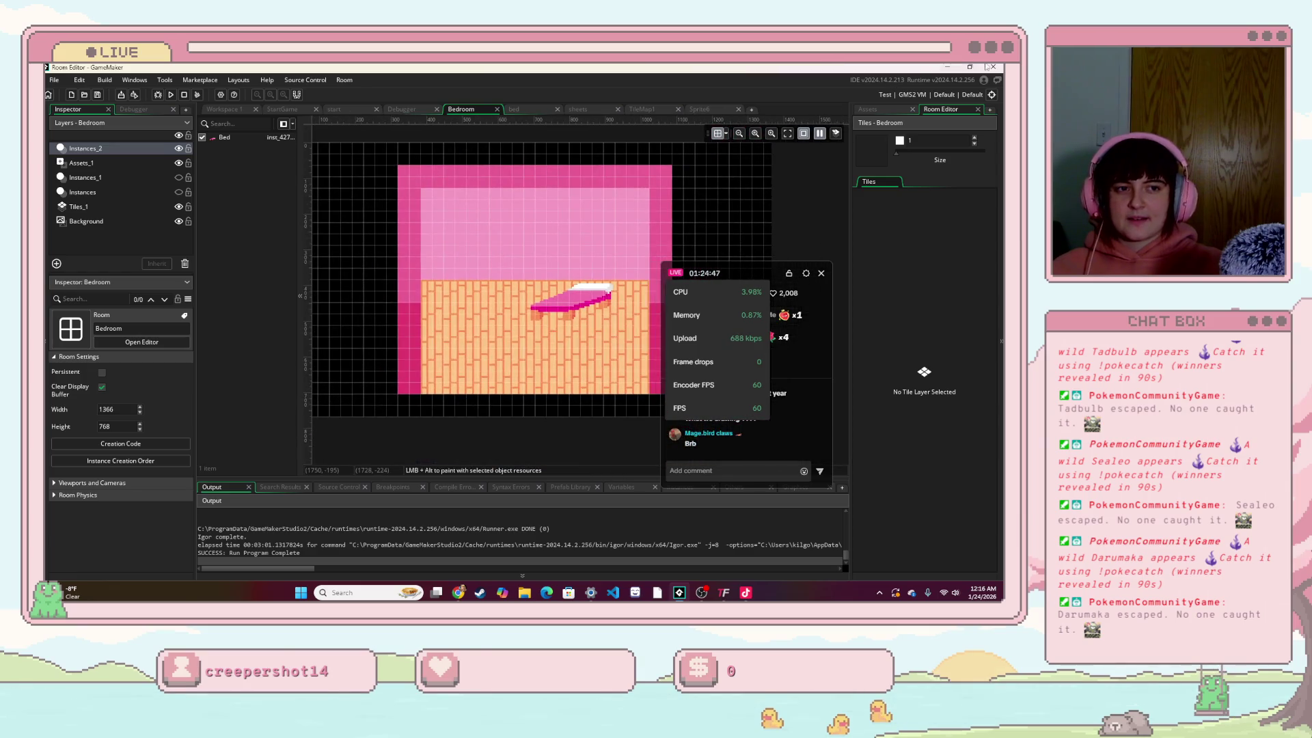
pyautogui.doubleClick(633, 67)
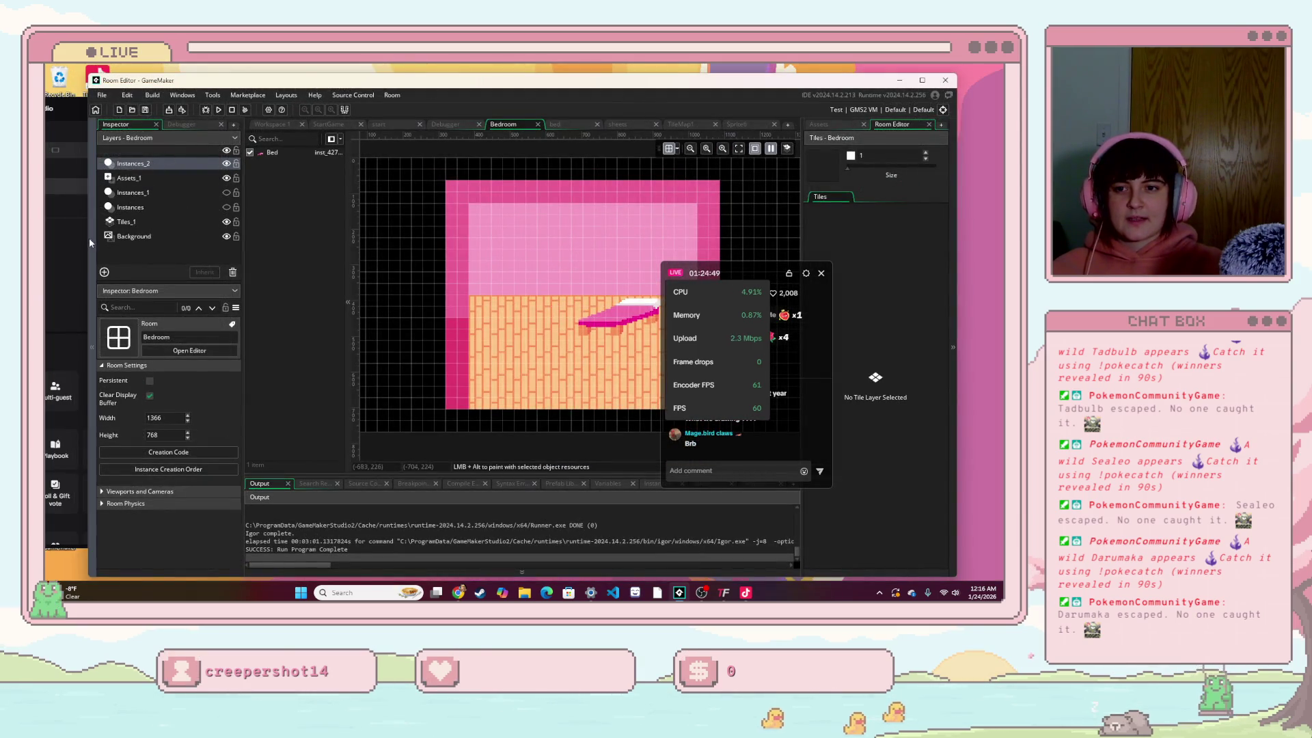
pyautogui.moveTo(89, 238); pyautogui.dragTo(525, 258)
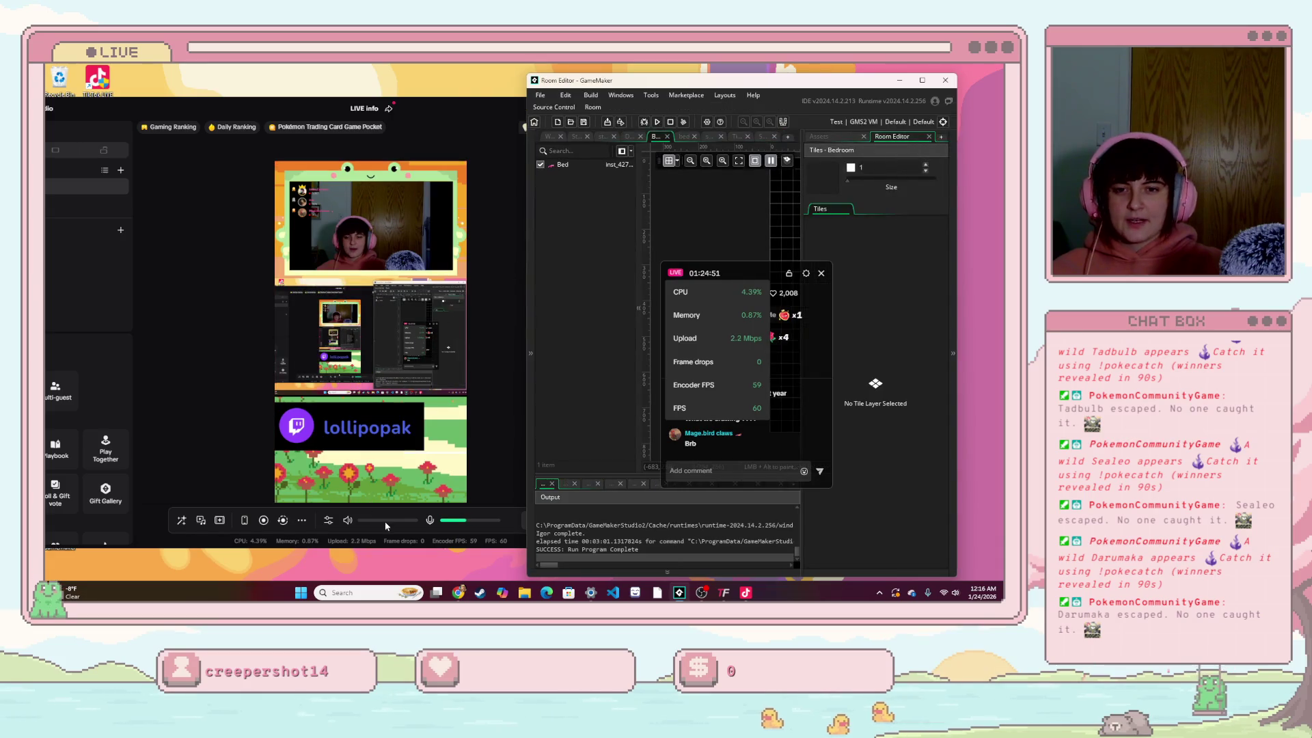
# Step: Bring the Sketchpad sketch forward in a narrower Chrome window and move the LIVE widget aside
pyautogui.click(459, 593)
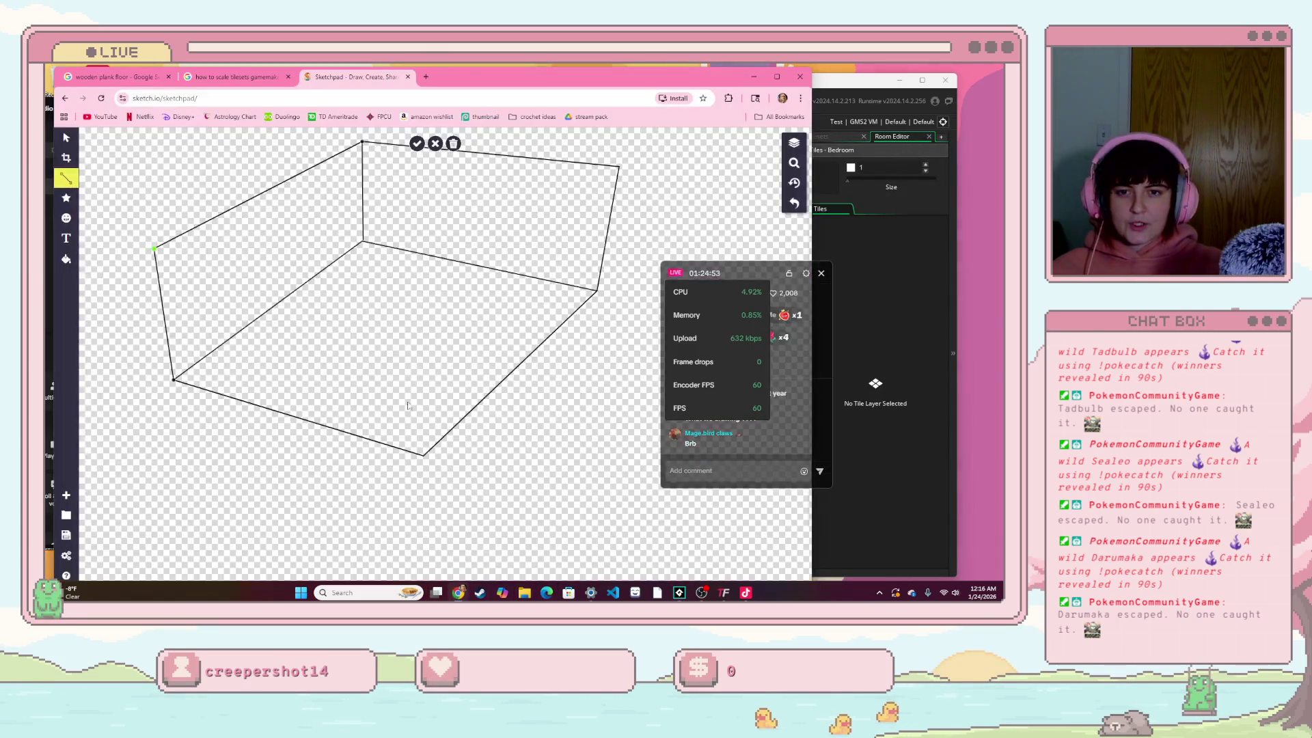
pyautogui.moveTo(812, 196)
pyautogui.mouseDown()
pyautogui.moveTo(478, 219)
pyautogui.moveTo(516, 227)
pyautogui.mouseUp()
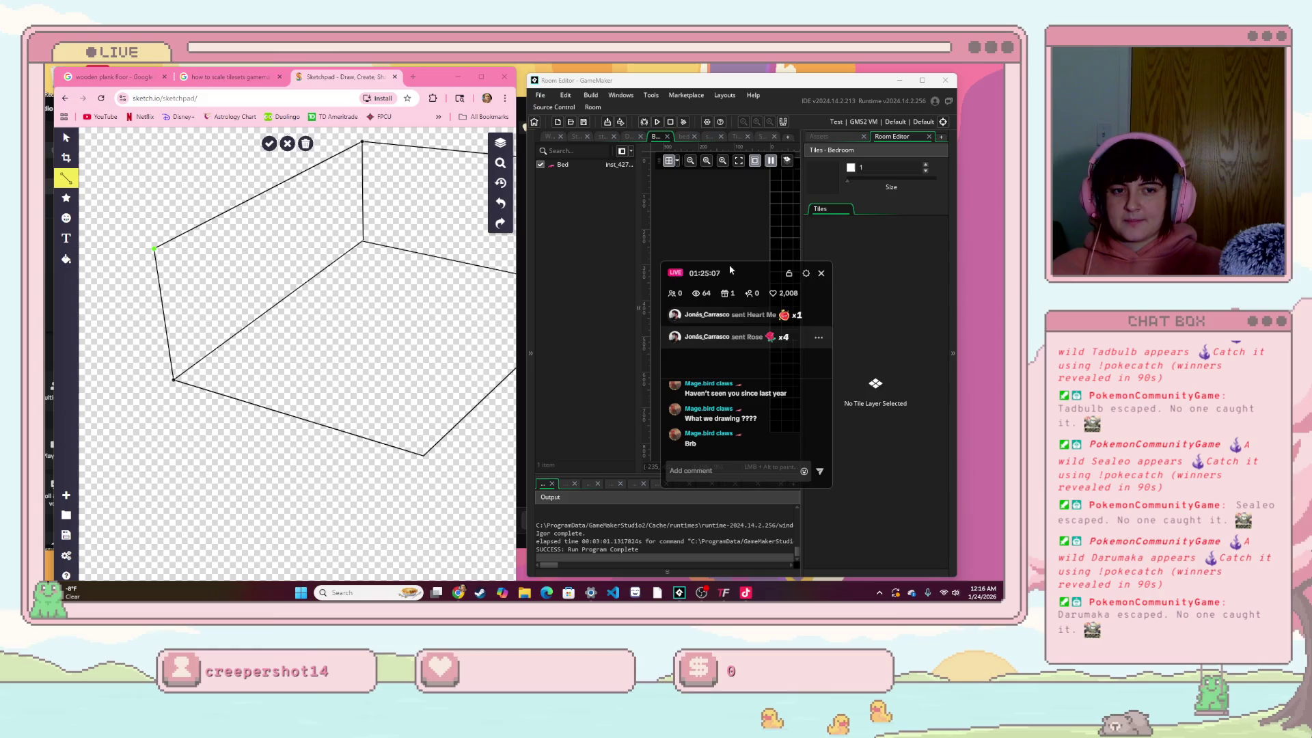
pyautogui.moveTo(728, 264)
pyautogui.mouseDown()
pyautogui.moveTo(741, 277)
pyautogui.moveTo(722, 335)
pyautogui.moveTo(936, 377)
pyautogui.mouseUp()
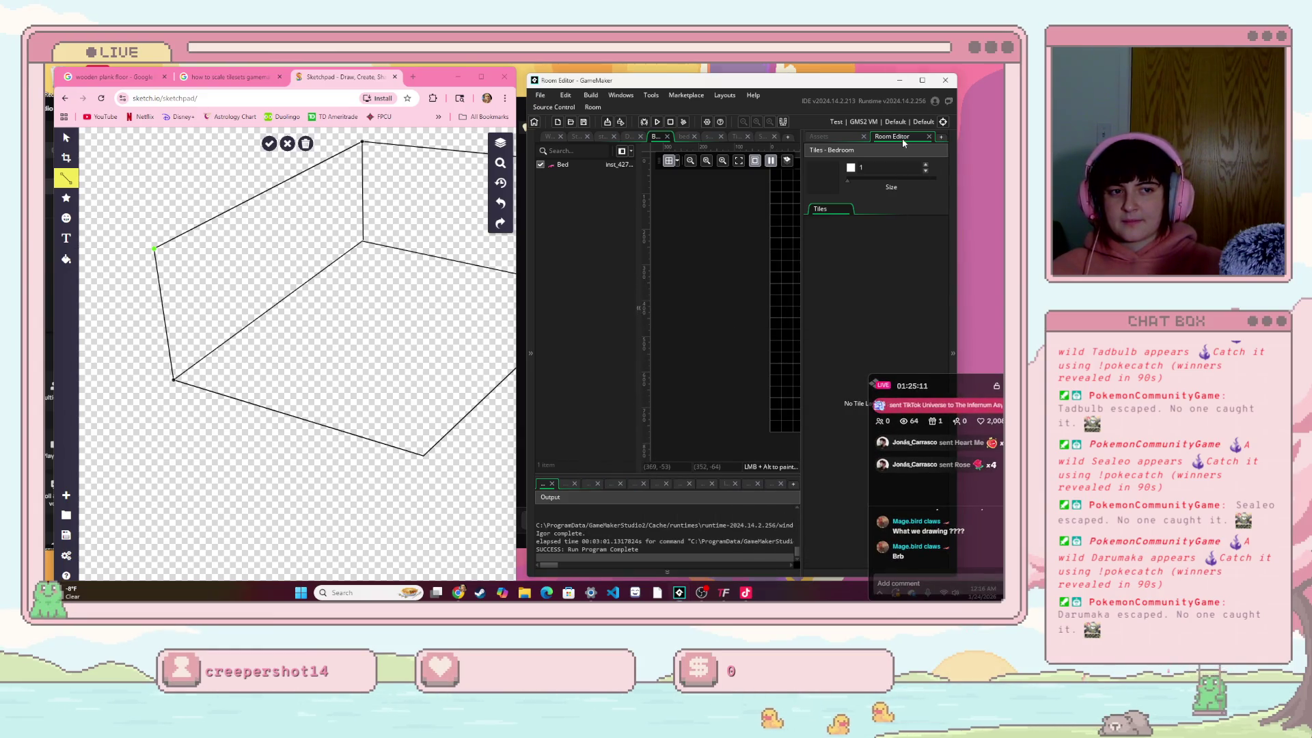
# Step: Collapse the Asset Browser panel and scroll until the whole Bedroom room is visible
pyautogui.click(842, 140)
pyautogui.moveTo(800, 168); pyautogui.dragTo(951, 169)
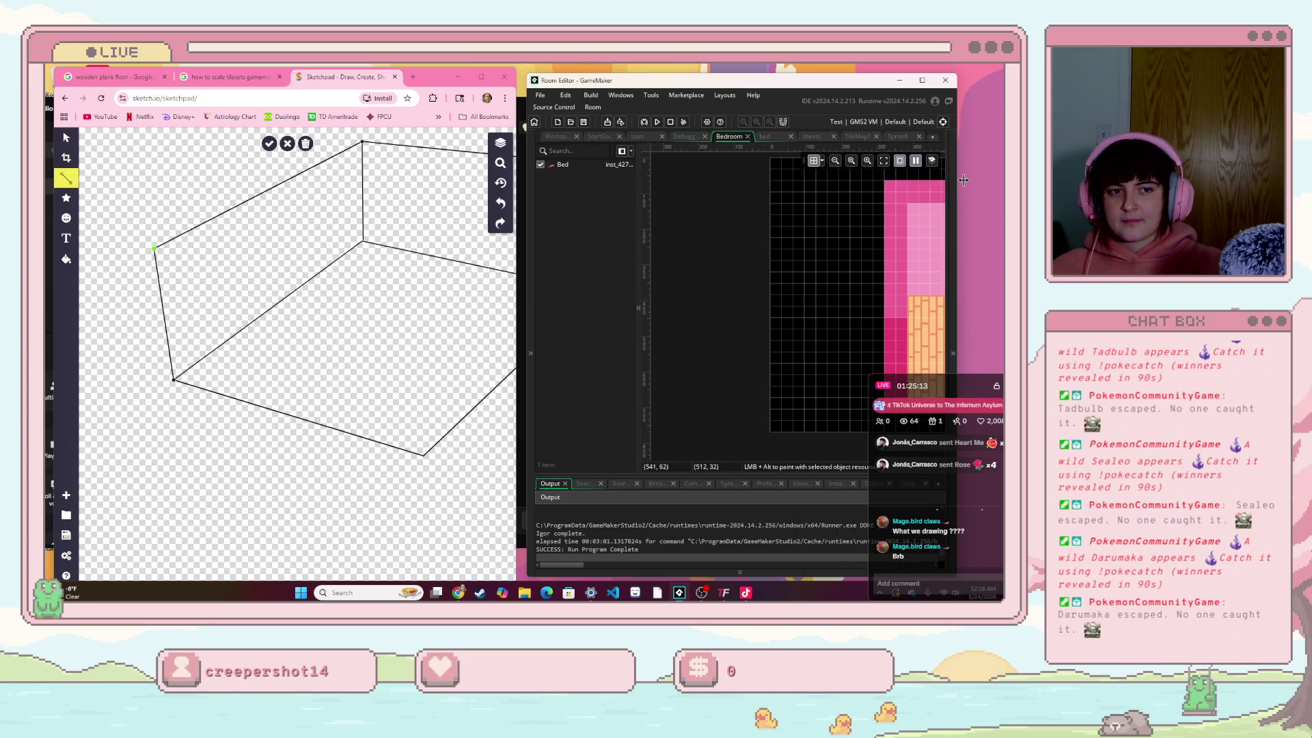
pyautogui.keyDown('ctrl'); pyautogui.scroll(1, 683, 247); pyautogui.keyUp('ctrl')
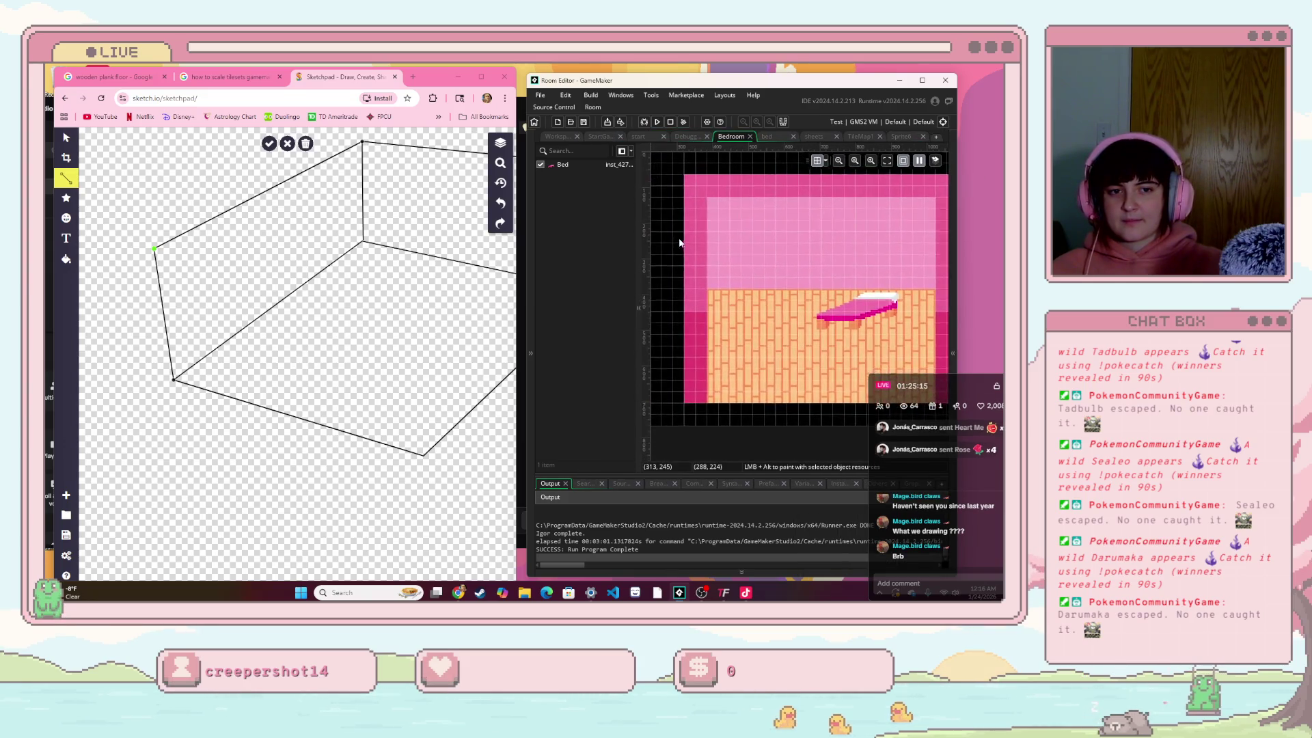
pyautogui.keyDown('ctrl'); pyautogui.scroll(-1, 714, 244); pyautogui.keyUp('ctrl')
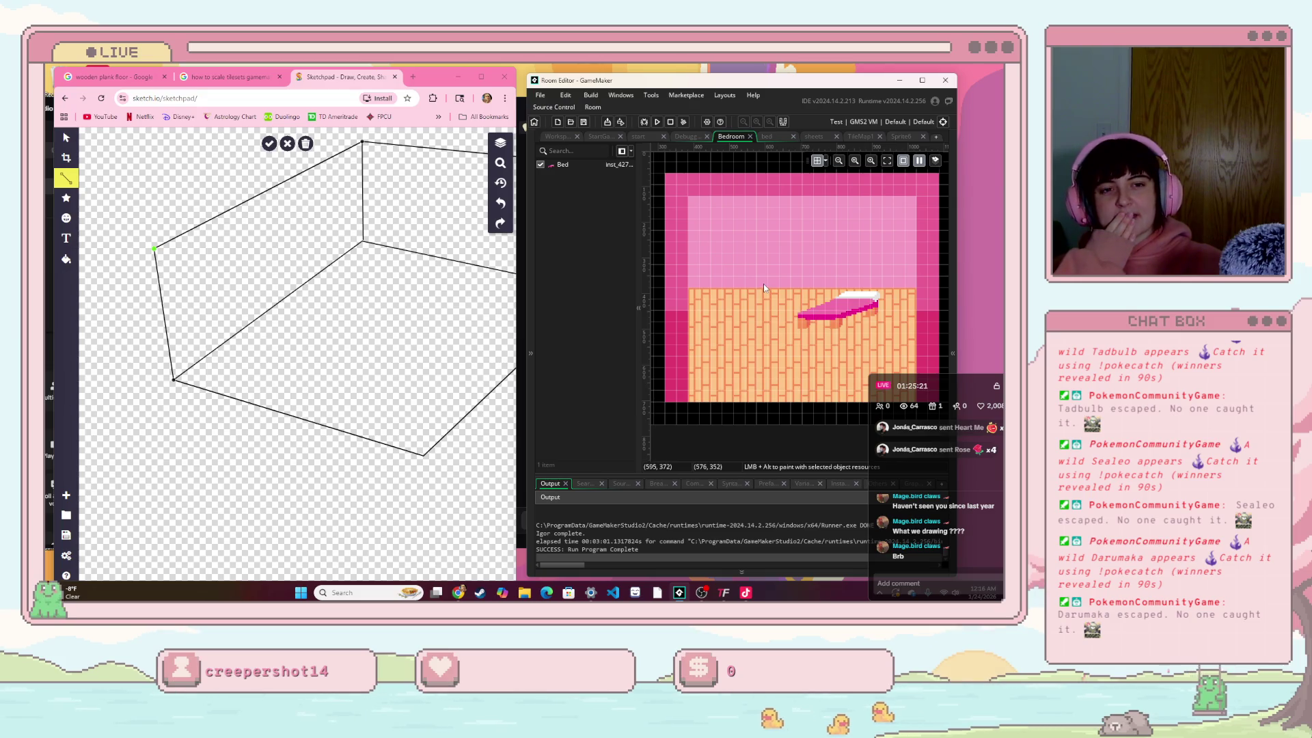
pyautogui.keyDown('ctrl'); pyautogui.scroll(1, 727, 322); pyautogui.keyUp('ctrl')
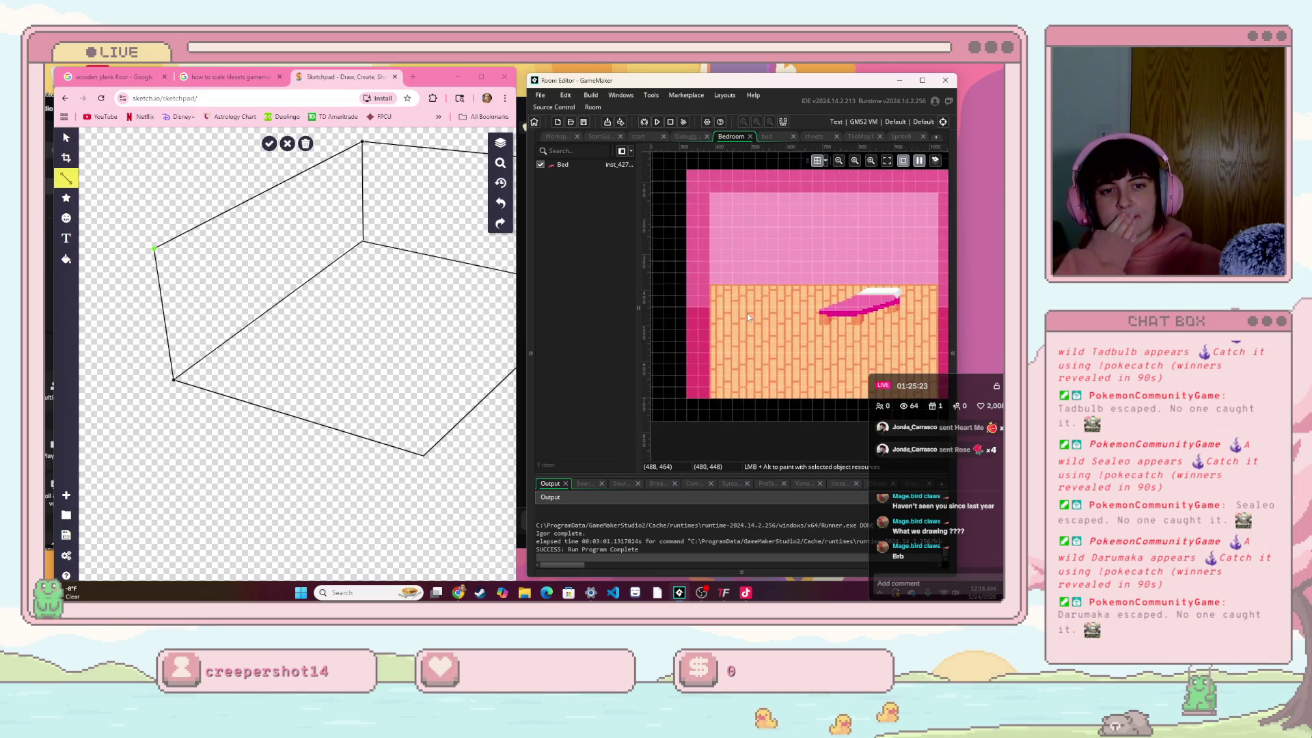